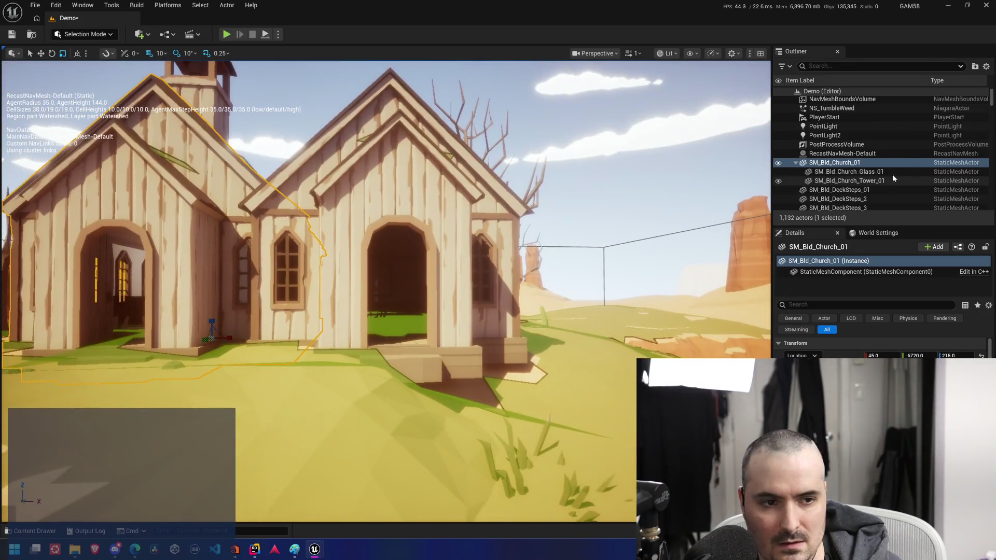
Select the church glass and tower and frame the tower in the viewport to inspect it
{"action": "left_click", "coordinate": [886, 174]}
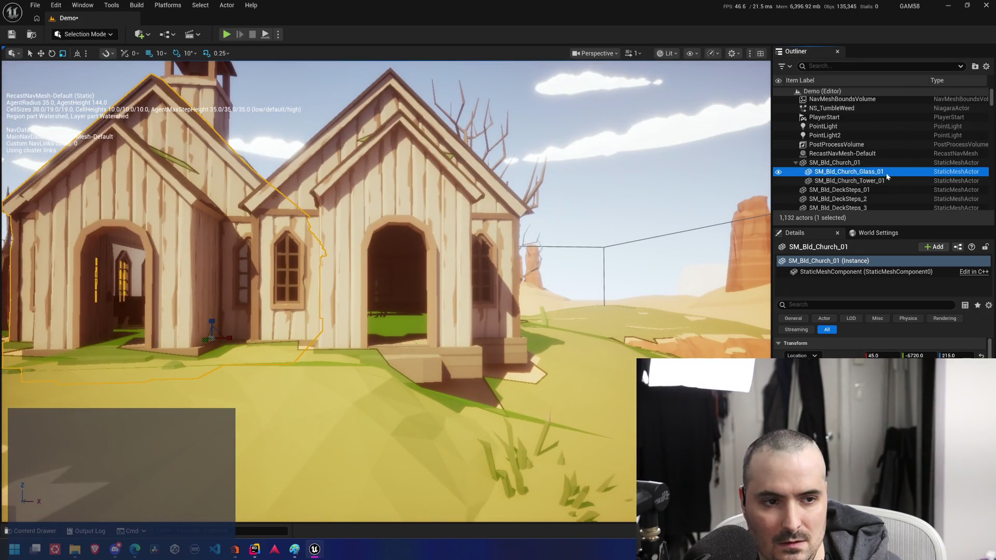
{"action": "left_click", "coordinate": [881, 180]}
{"action": "key", "text": "f"}
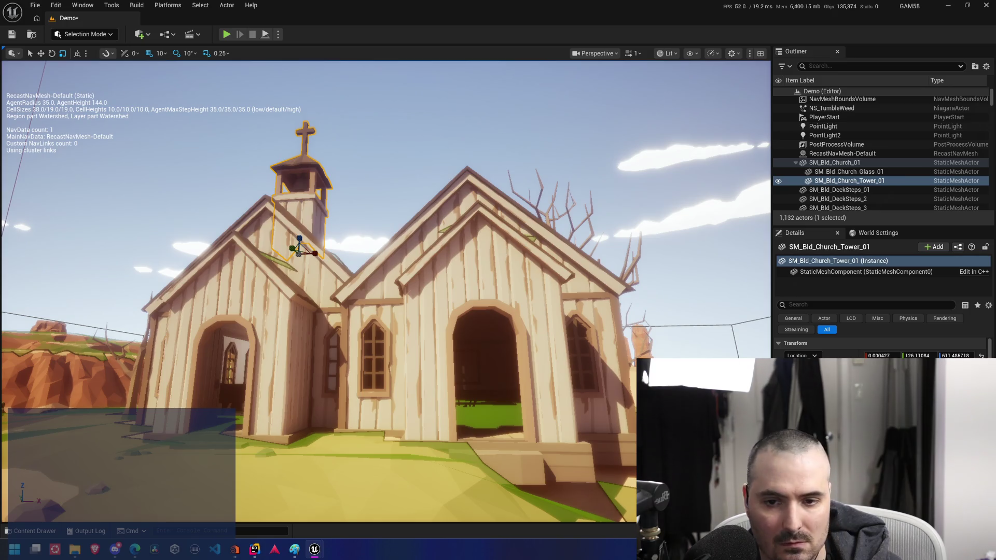
{"action": "key", "text": "f"}
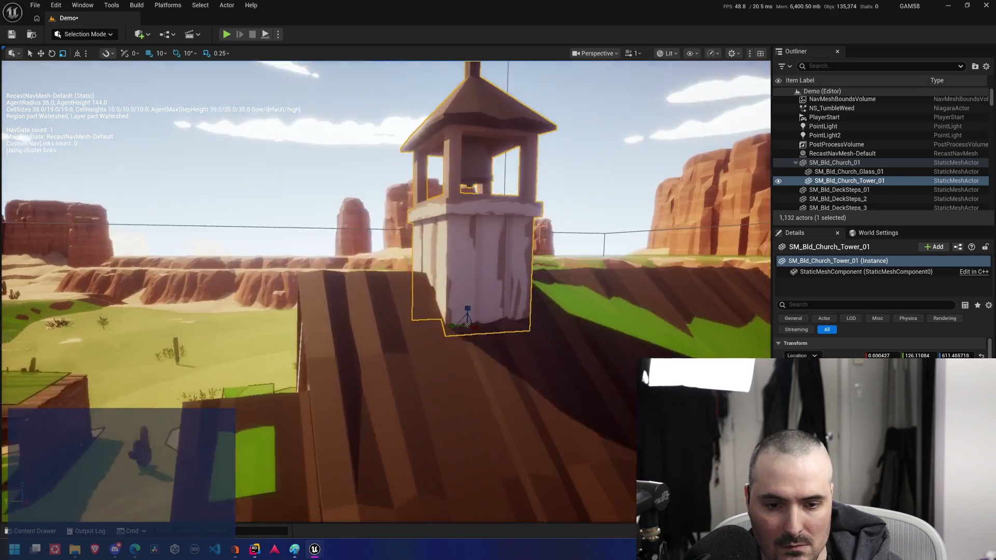
{"action": "key", "text": "Down"}
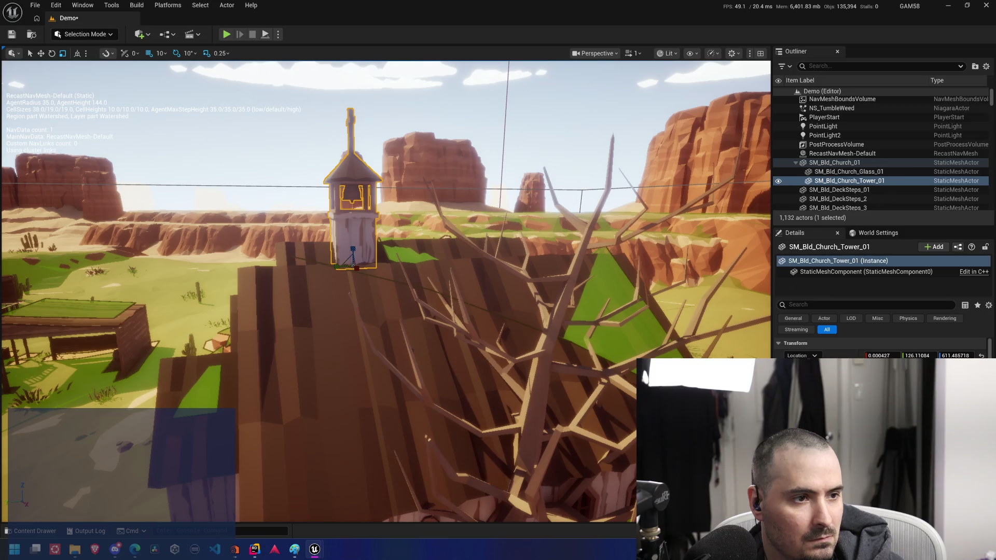
{"action": "key", "text": "f"}
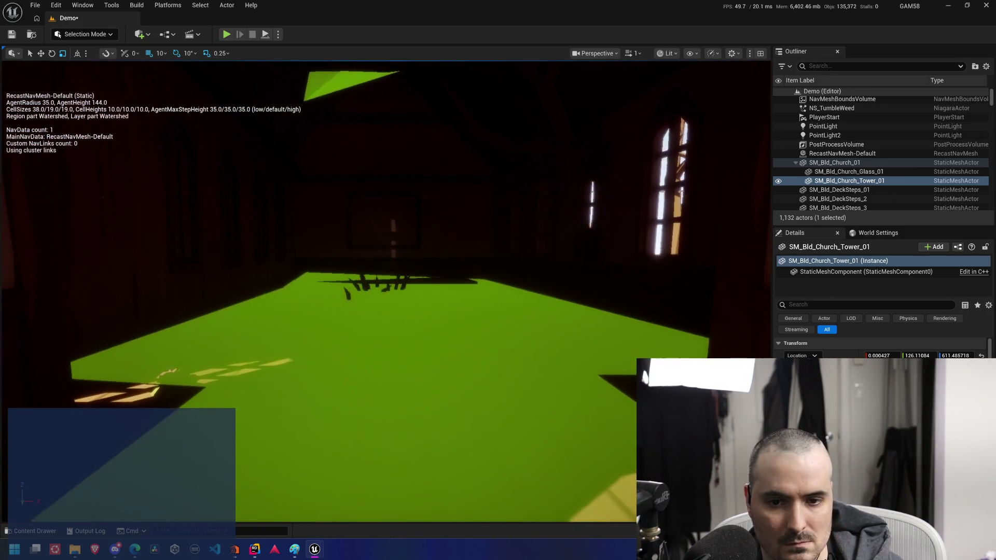
{"action": "left_click_drag", "start_coordinate": [484, 336], "coordinate": [484, 337]}
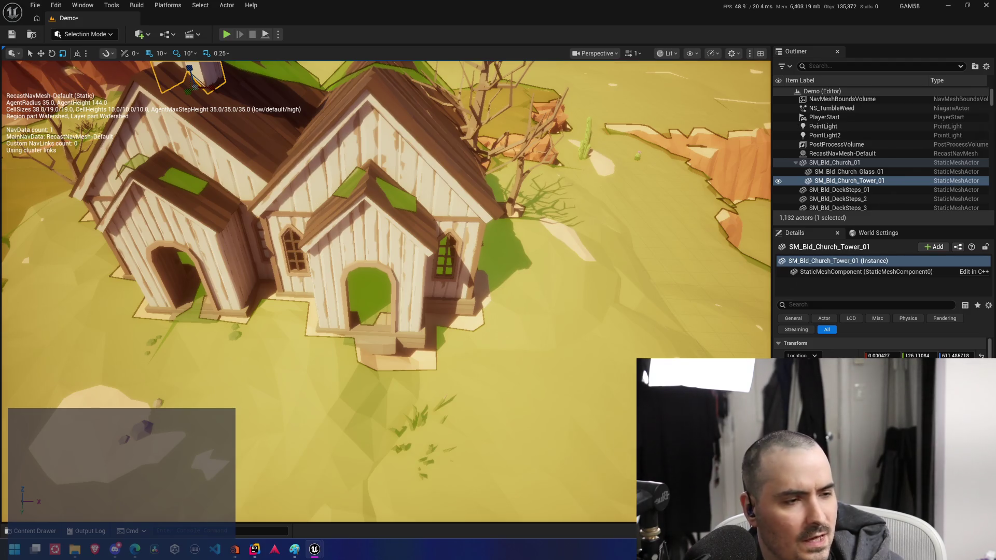
{"action": "left_click_drag", "start_coordinate": [430, 218], "coordinate": [430, 219]}
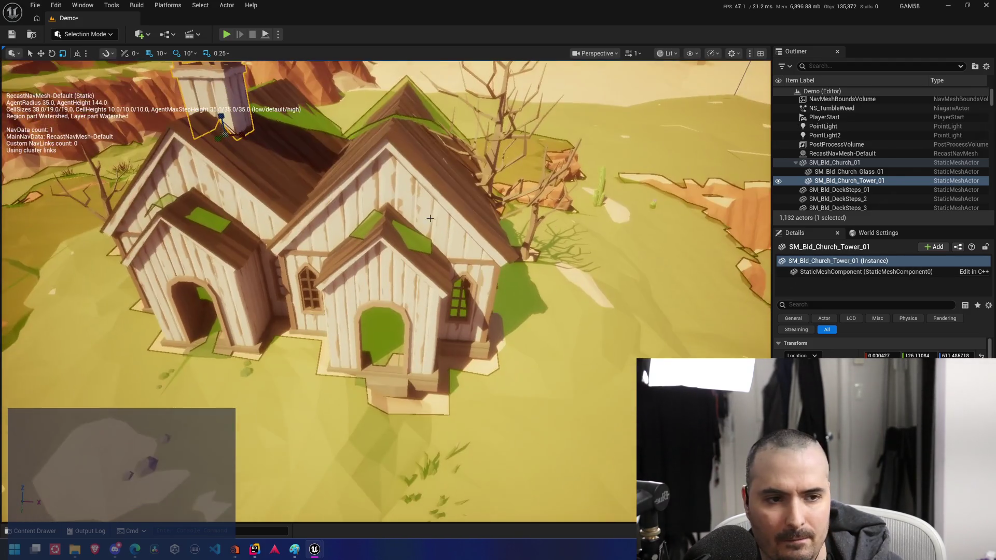
{"action": "left_click", "coordinate": [881, 180]}
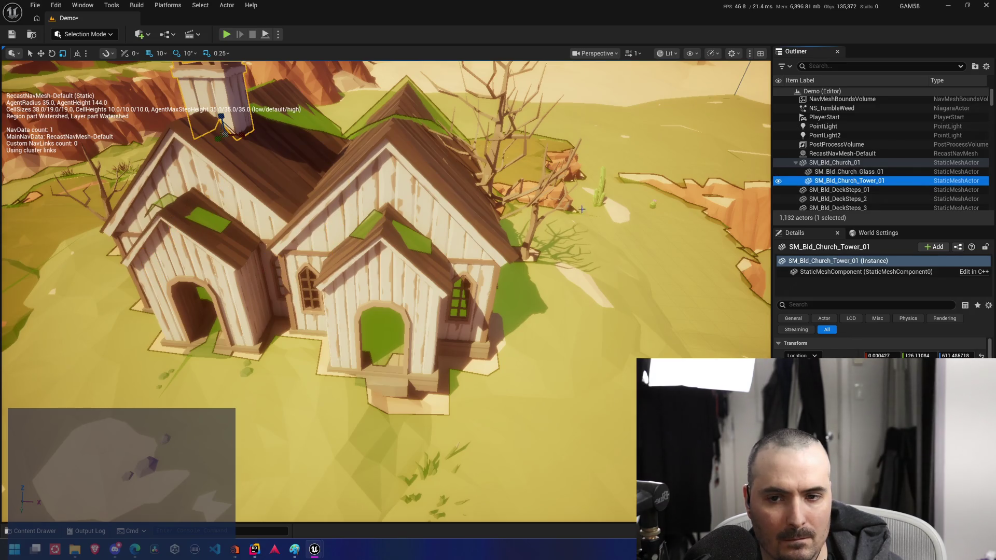
{"action": "double_click", "coordinate": [882, 180]}
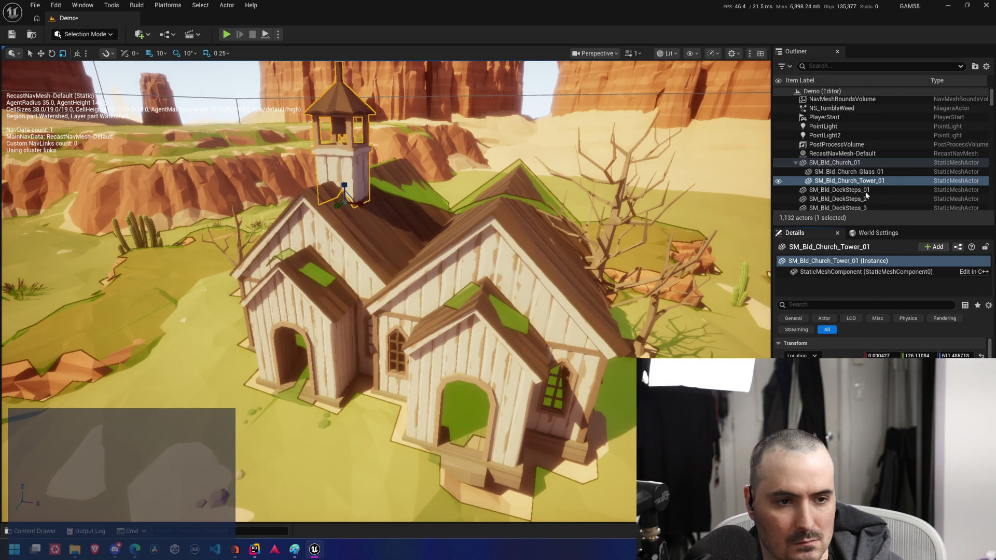
Filter the Outliner for 'nex' and give BP_NexusBase a new Location clear of the small church
{"action": "scroll", "coordinate": [865, 179], "scroll_direction": "down", "scroll_amount": 5}
{"action": "scroll", "coordinate": [867, 179], "scroll_direction": "up", "scroll_amount": 4}
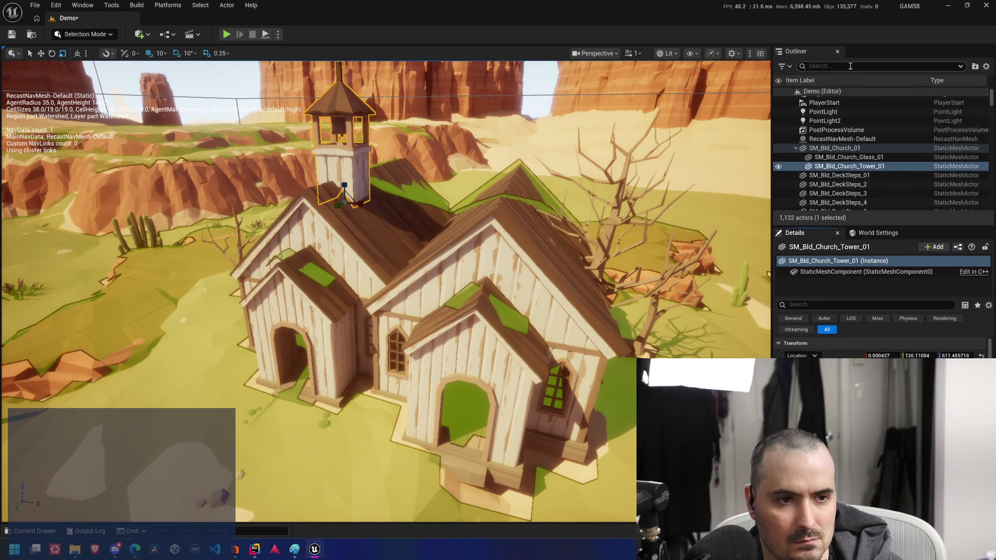
{"action": "type", "text": "nex"}
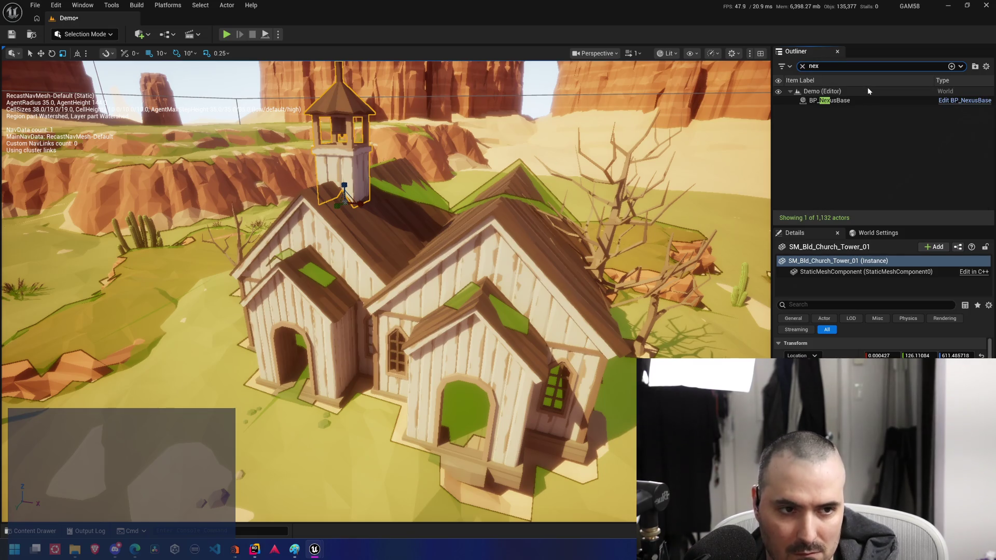
{"action": "left_click", "coordinate": [829, 100]}
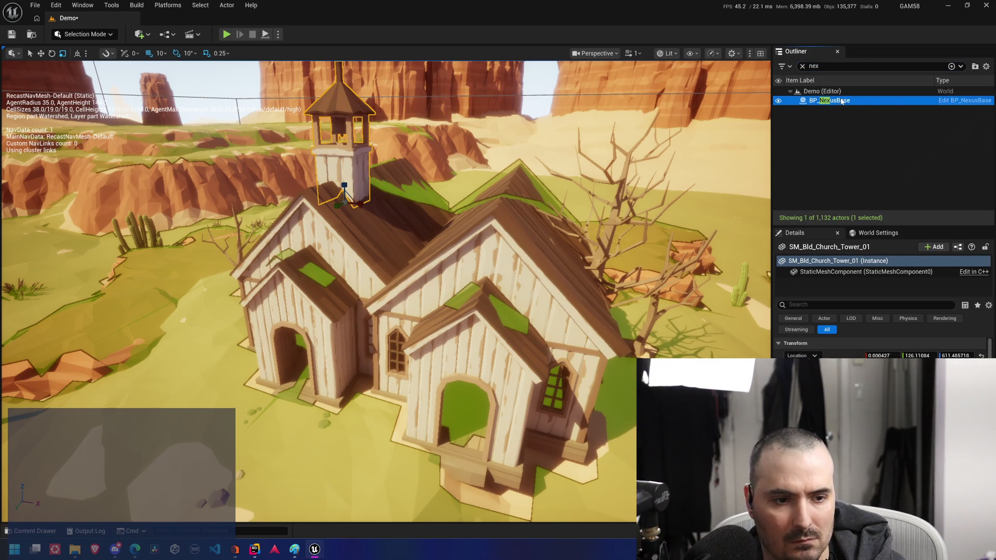
{"action": "left_click", "coordinate": [835, 357]}
{"action": "key", "text": "Return"}
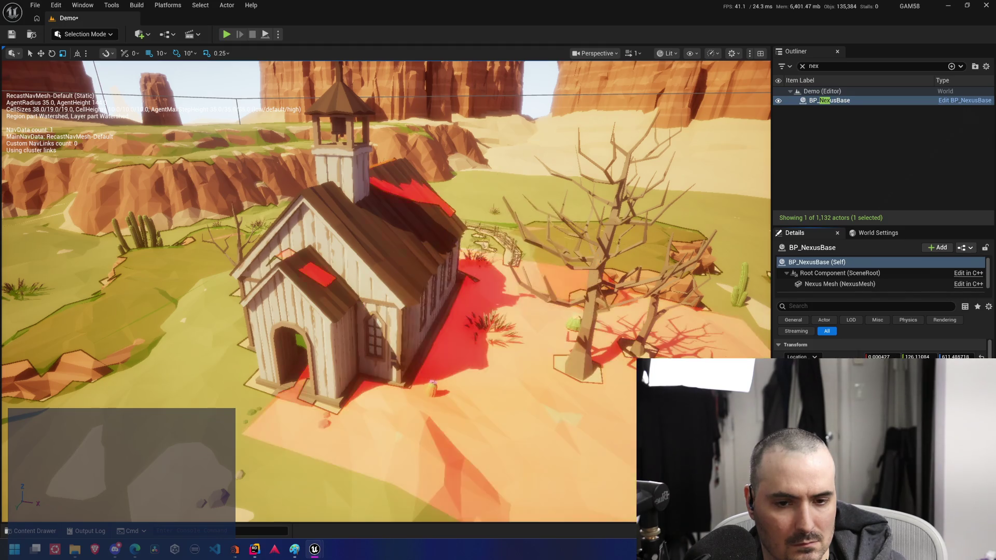
{"action": "key", "text": "f"}
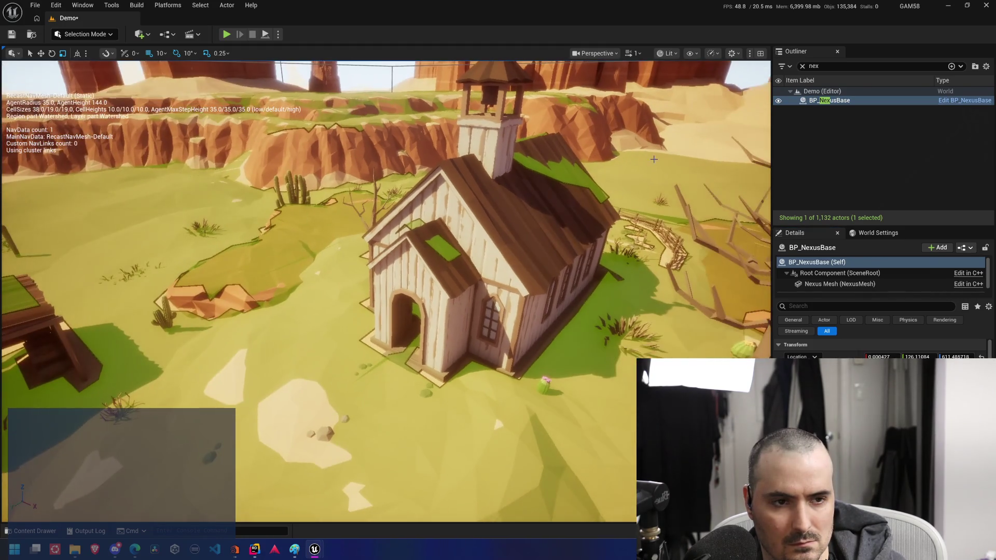
Select the church glass and locate its SM_Bld_Church_Glass_01 mesh among the building assets
{"action": "left_click", "coordinate": [802, 66]}
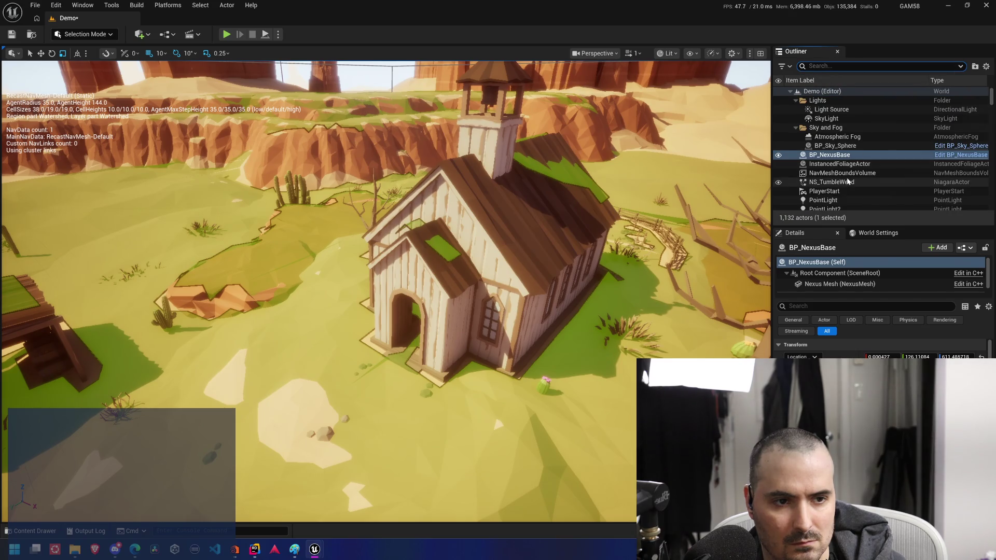
{"action": "left_click", "coordinate": [499, 257]}
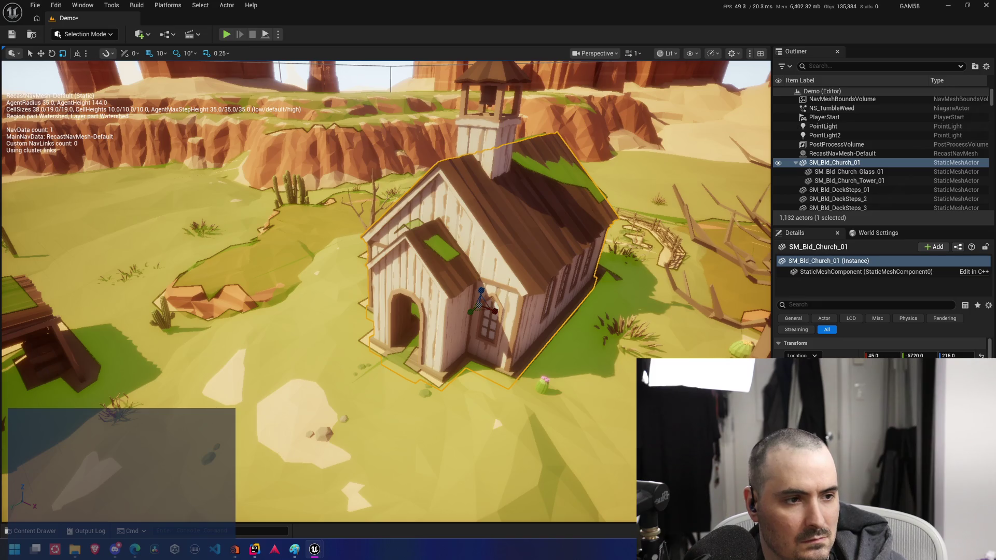
{"action": "left_click", "coordinate": [876, 172]}
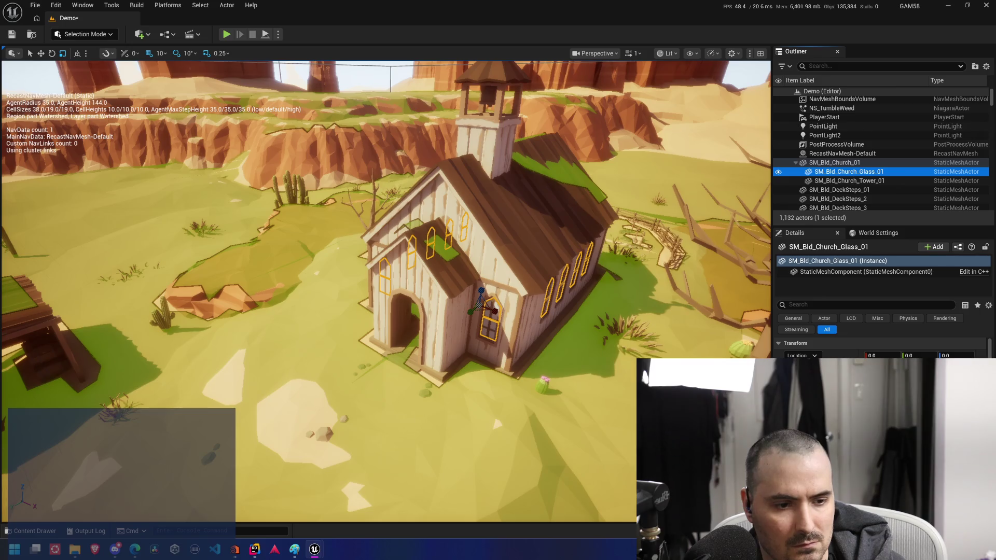
{"action": "key", "text": "ctrl+b"}
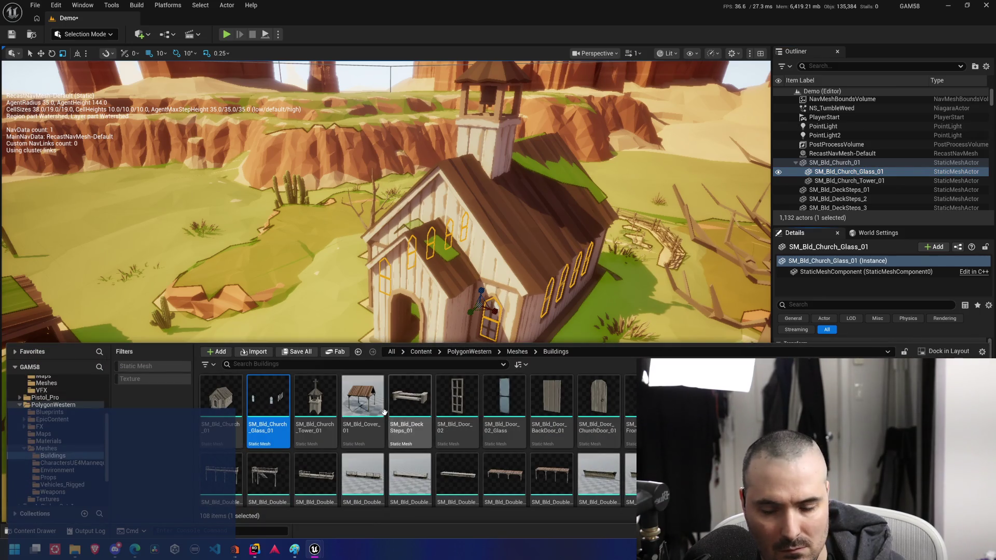
{"action": "key", "text": "ctrl+space"}
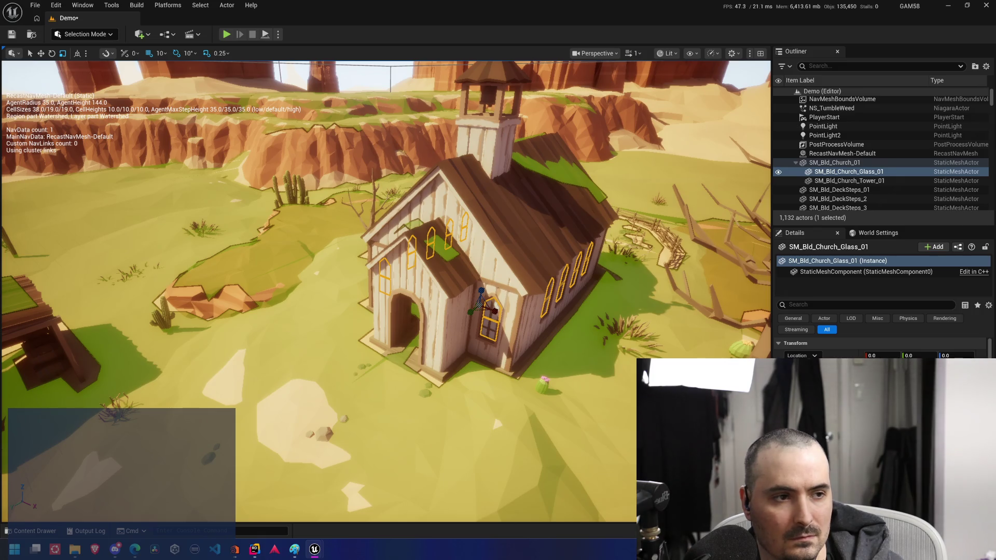
{"action": "left_click", "coordinate": [870, 180]}
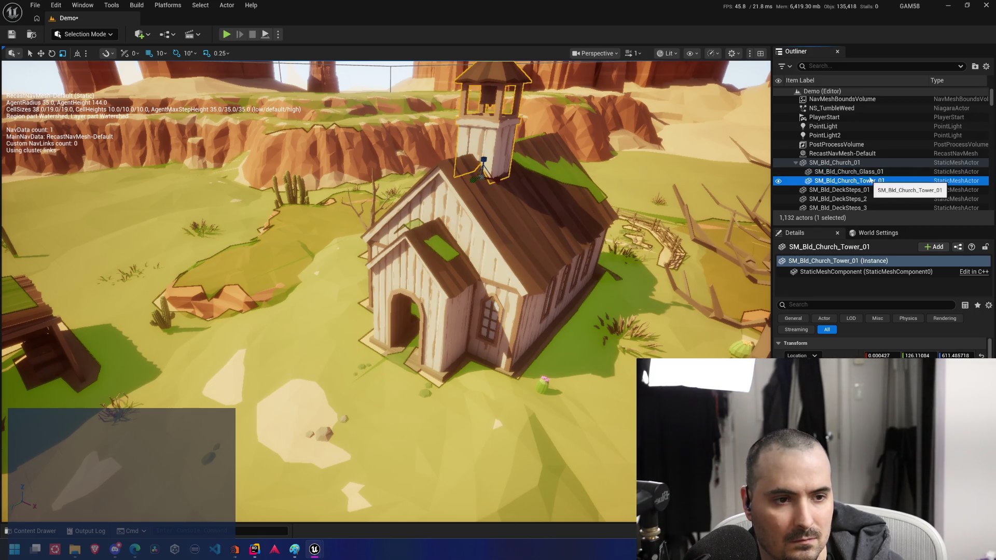
Delete the church, glass and tower actors, then undo and frame the restored church
{"action": "left_click", "coordinate": [868, 163], "text": "shift"}
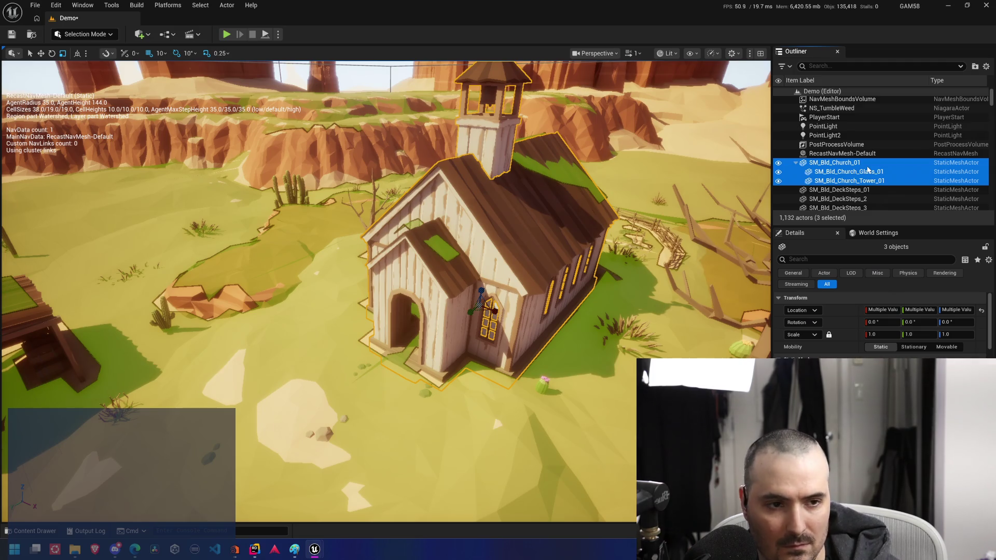
{"action": "key", "text": "Delete"}
{"action": "scroll", "coordinate": [498, 280], "scroll_direction": "up", "scroll_amount": 5}
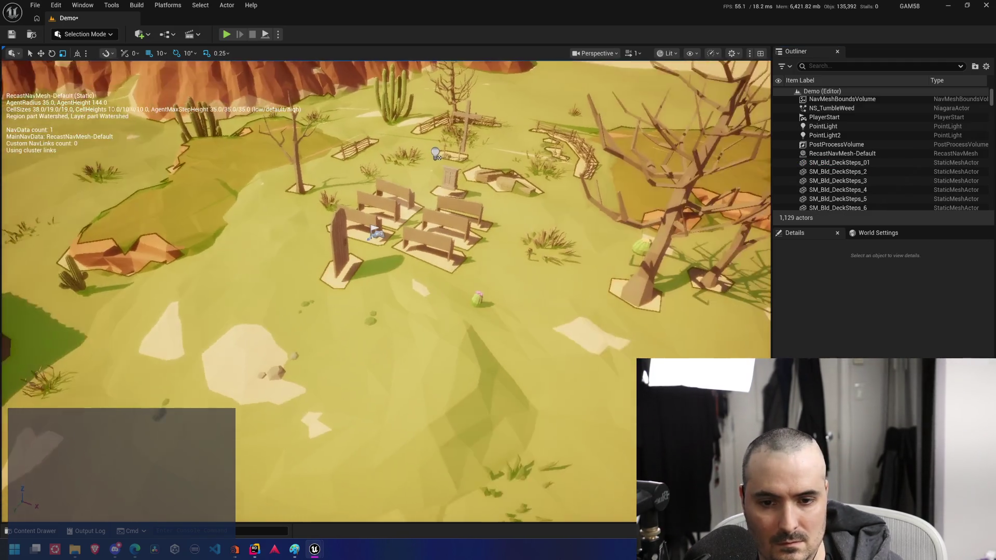
{"action": "key", "text": "ctrl+z"}
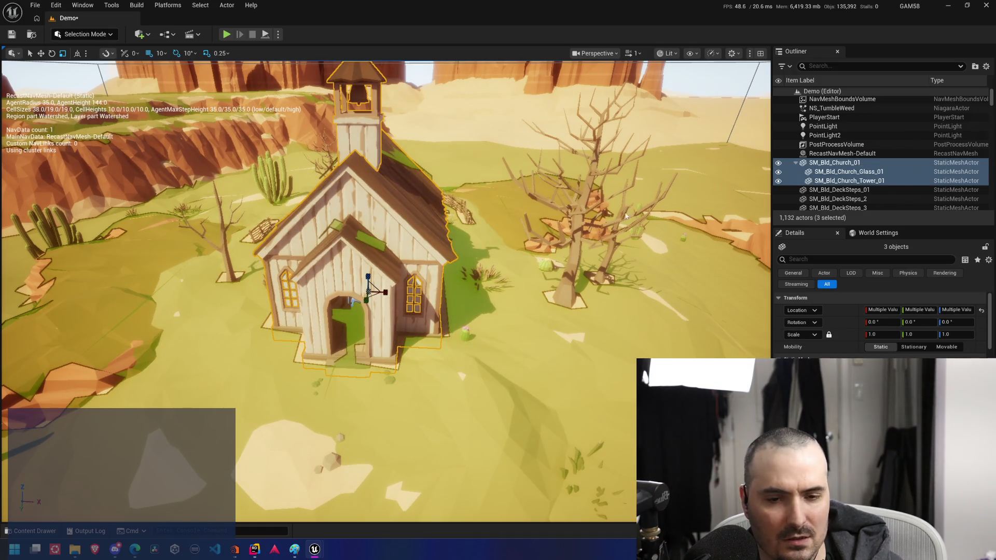
{"action": "left_click_drag", "start_coordinate": [373, 288], "coordinate": [425, 259]}
{"action": "key", "text": "f"}
Filter the Outliner for 'nex', frame BP_NexusBase, and select the Nexus base church
{"action": "left_click", "coordinate": [826, 66]}
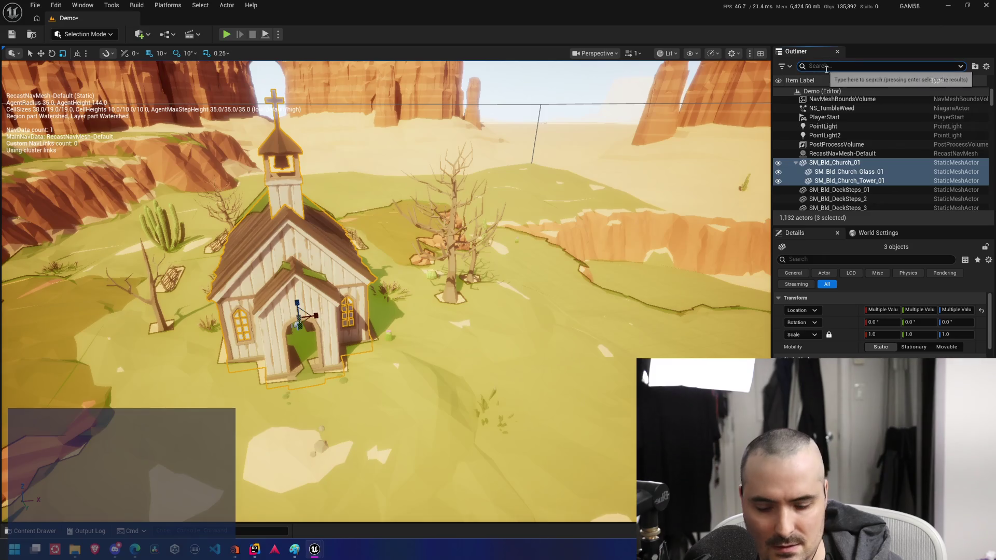
{"action": "type", "text": "nex"}
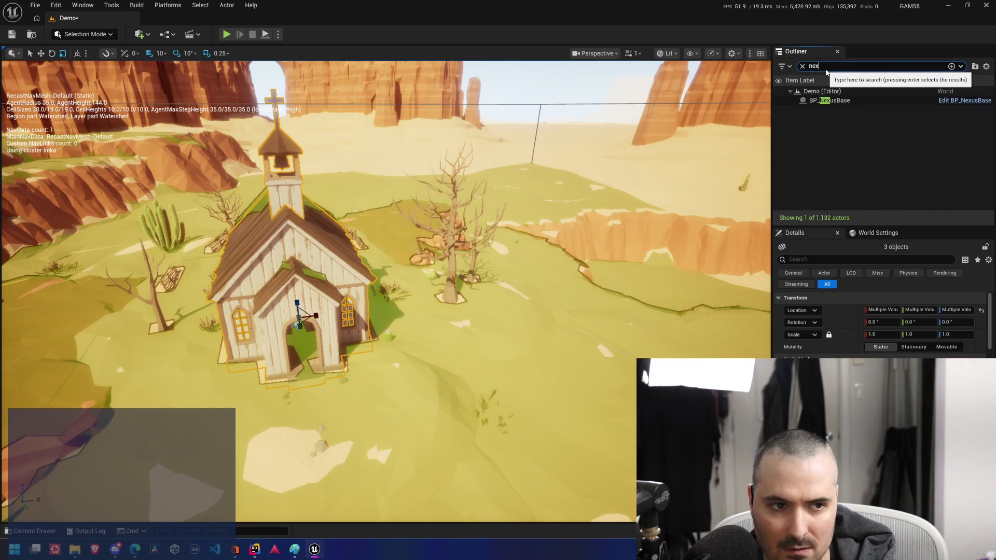
{"action": "left_click", "coordinate": [840, 101]}
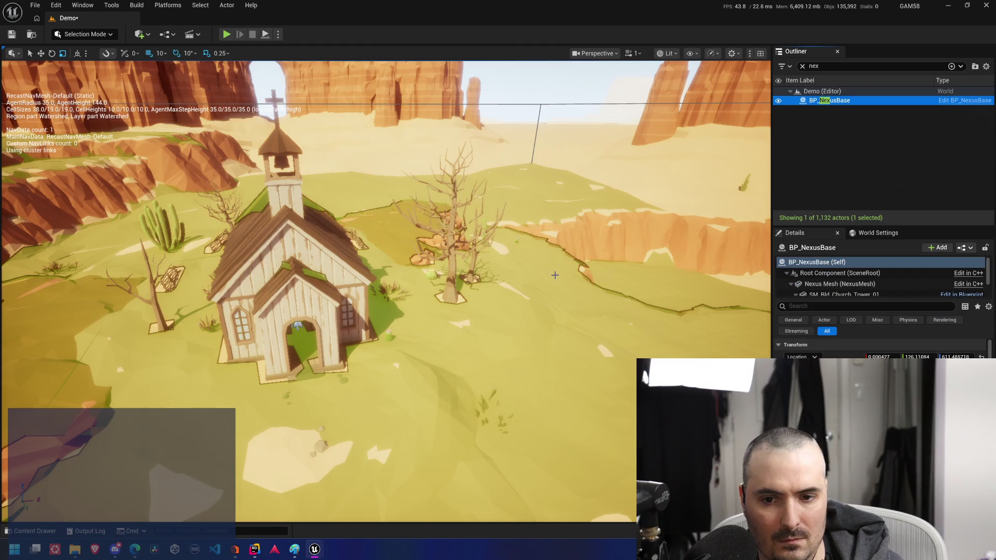
{"action": "key", "text": "f"}
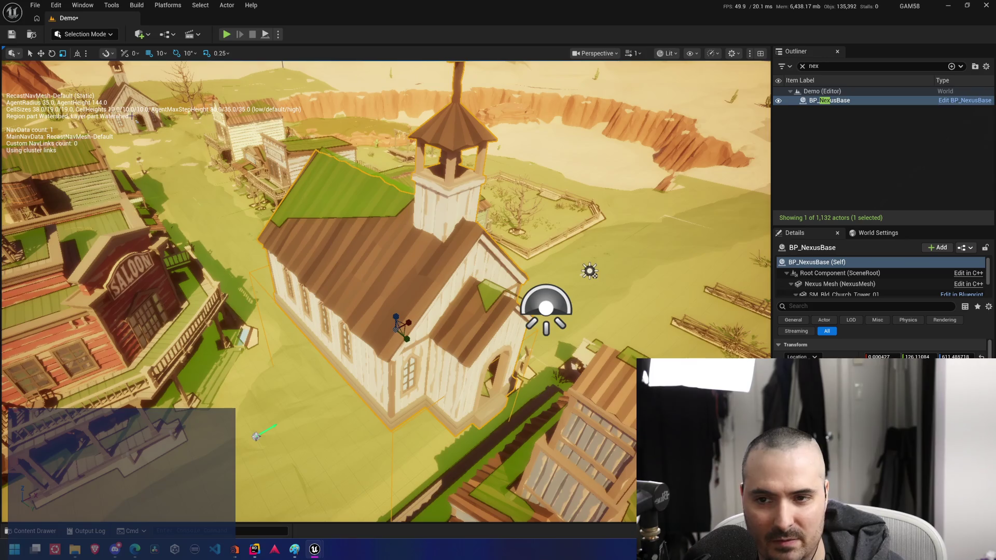
{"action": "left_click", "coordinate": [134, 112]}
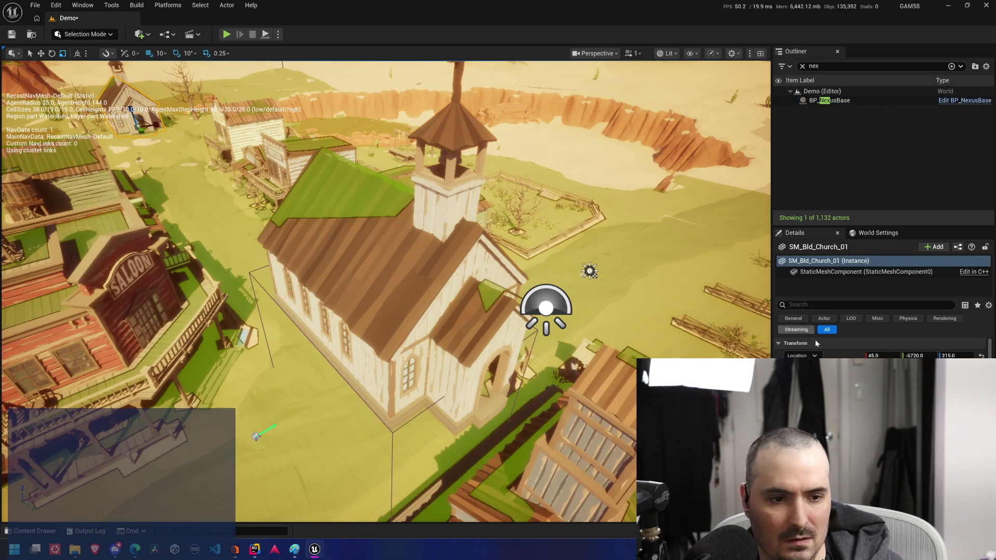
{"action": "left_click", "coordinate": [801, 66]}
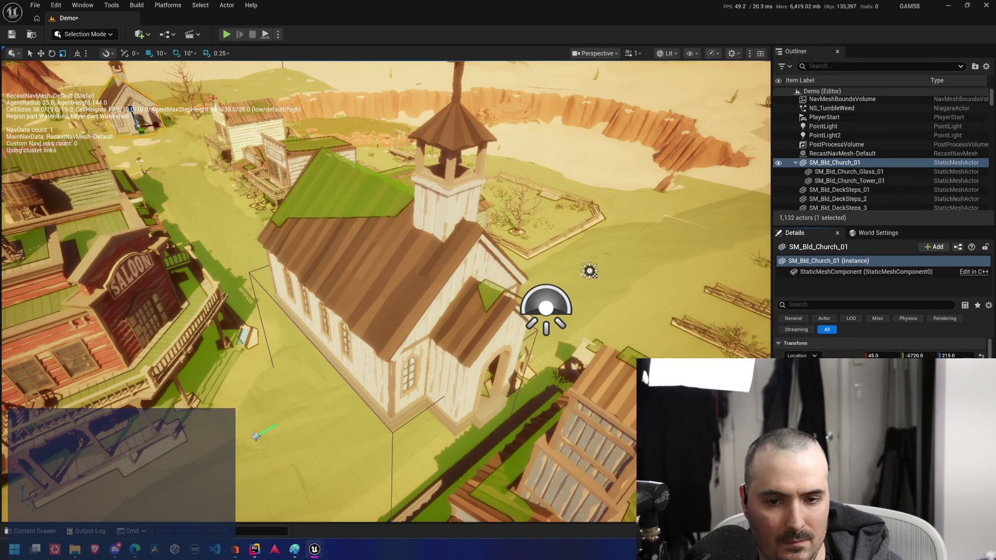
{"action": "left_click", "coordinate": [431, 271]}
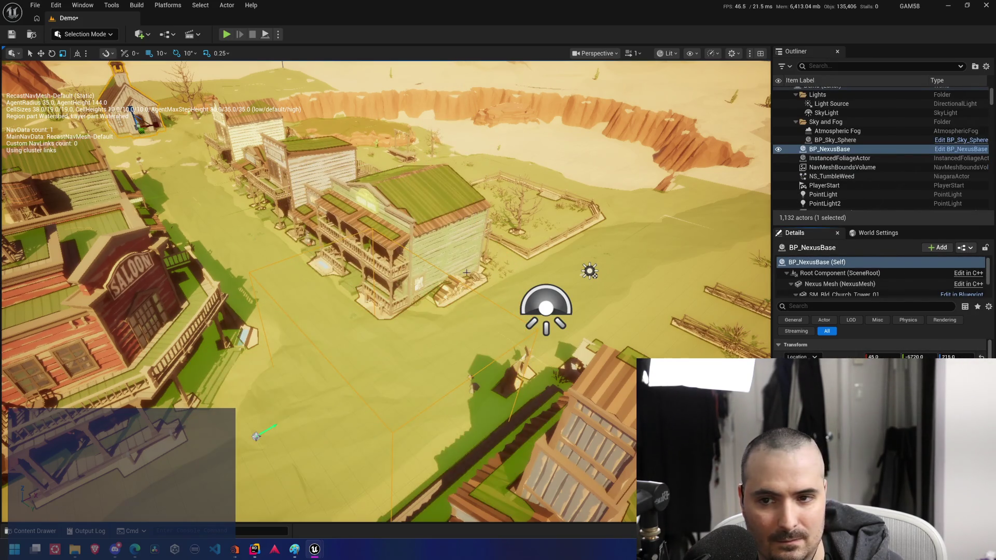
Filter the Outliner for 'chur' and delete SM_Bld_Church_01, Church_Glass_01 and Church_Tower_01
{"action": "key", "text": "f"}
{"action": "scroll", "coordinate": [363, 311], "scroll_direction": "down", "scroll_amount": 4}
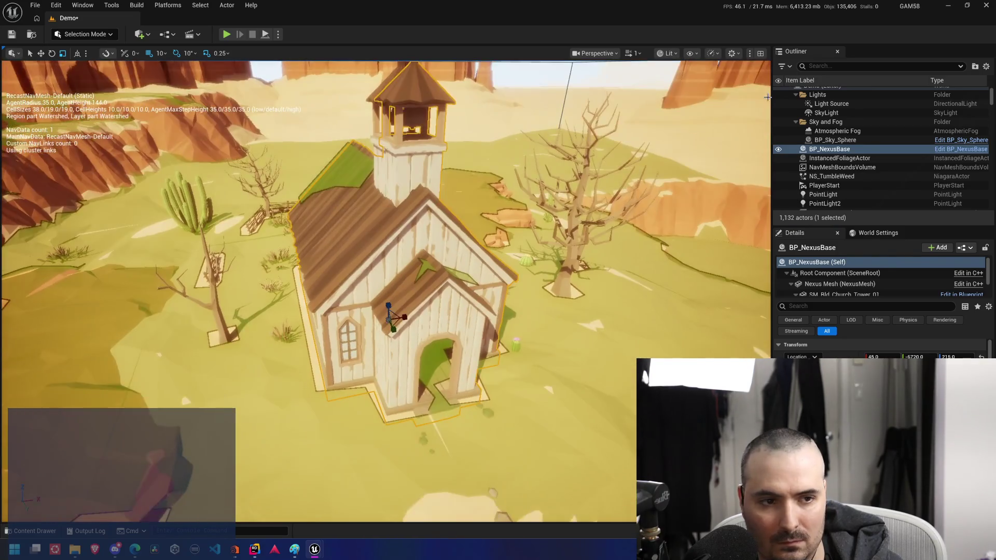
{"action": "type", "text": "chur"}
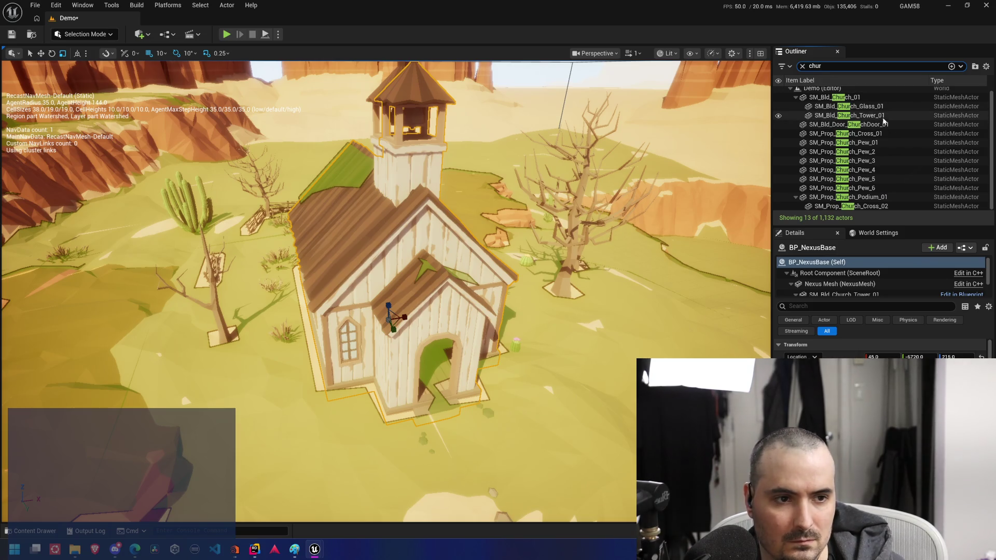
{"action": "left_click", "coordinate": [842, 99]}
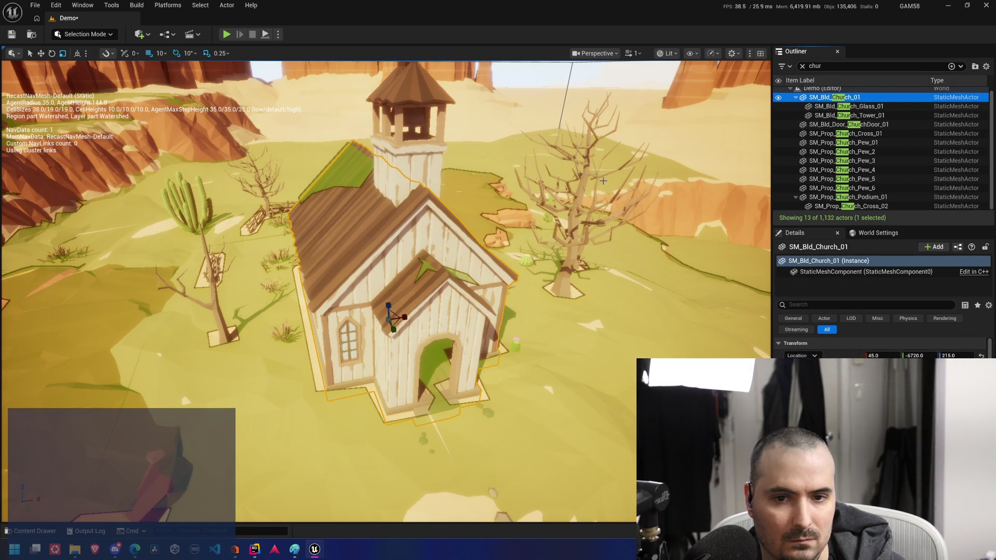
{"action": "left_click", "coordinate": [879, 115], "text": "shift"}
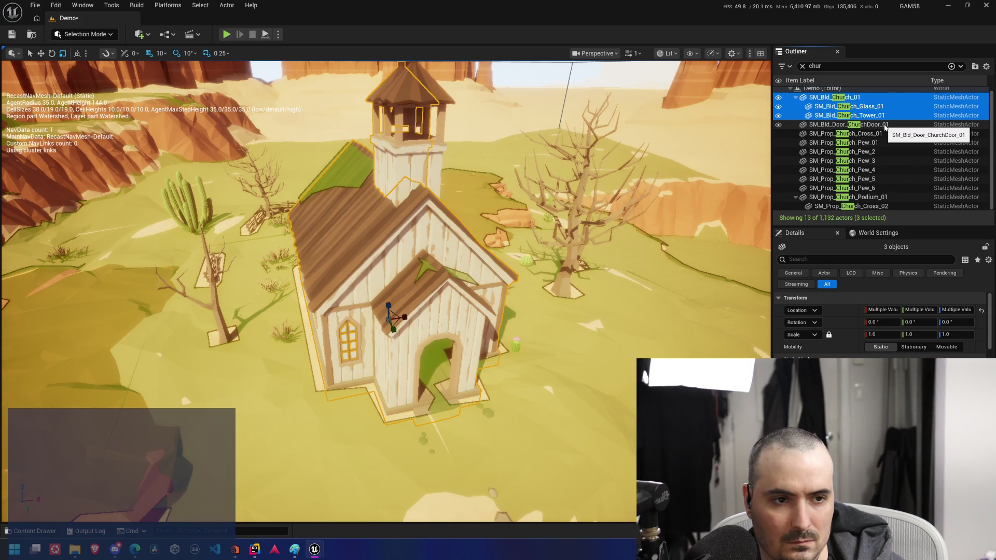
{"action": "key", "text": "Delete"}
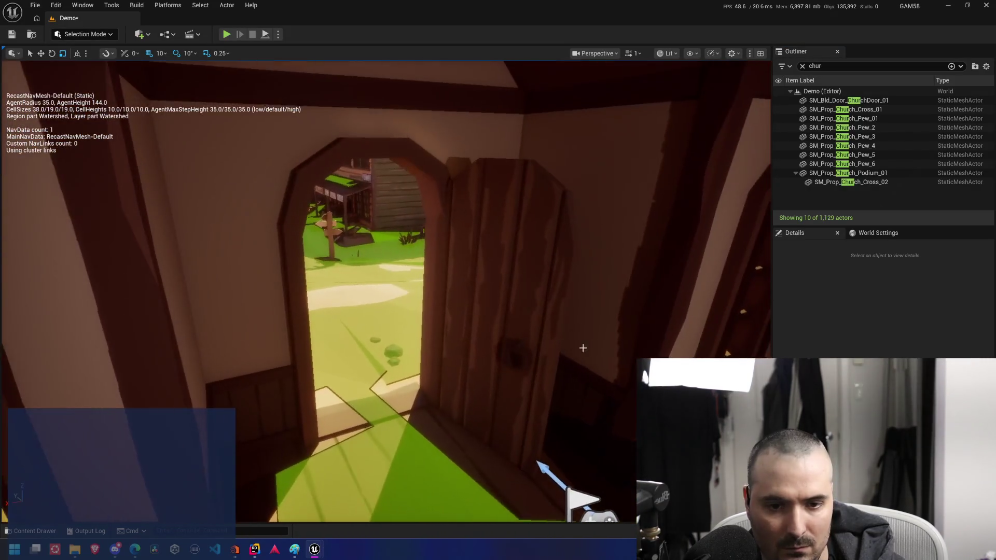
Locate the church door mesh in the Content Drawer, then return to the BP_NexusBase blueprint
{"action": "left_click", "coordinate": [583, 348]}
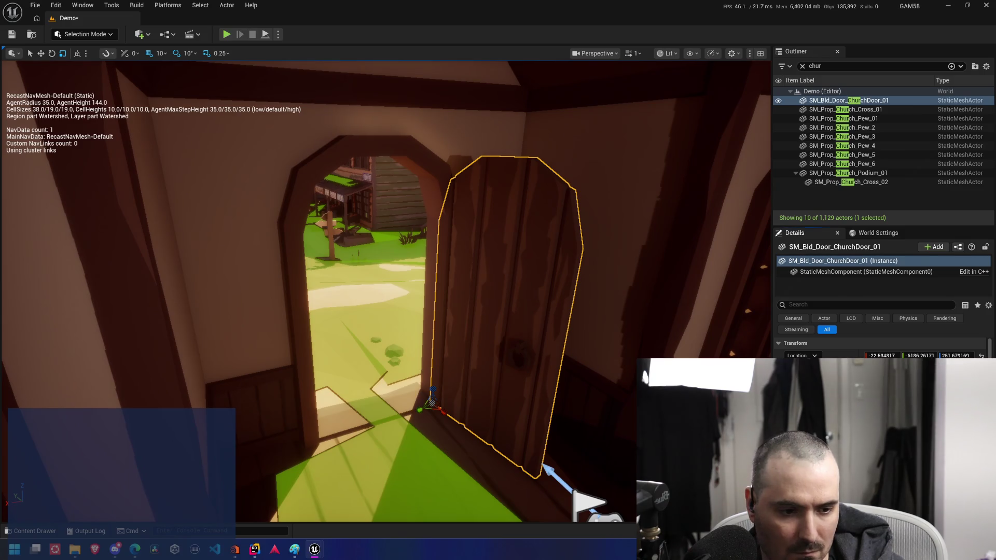
{"action": "key", "text": "ctrl+b"}
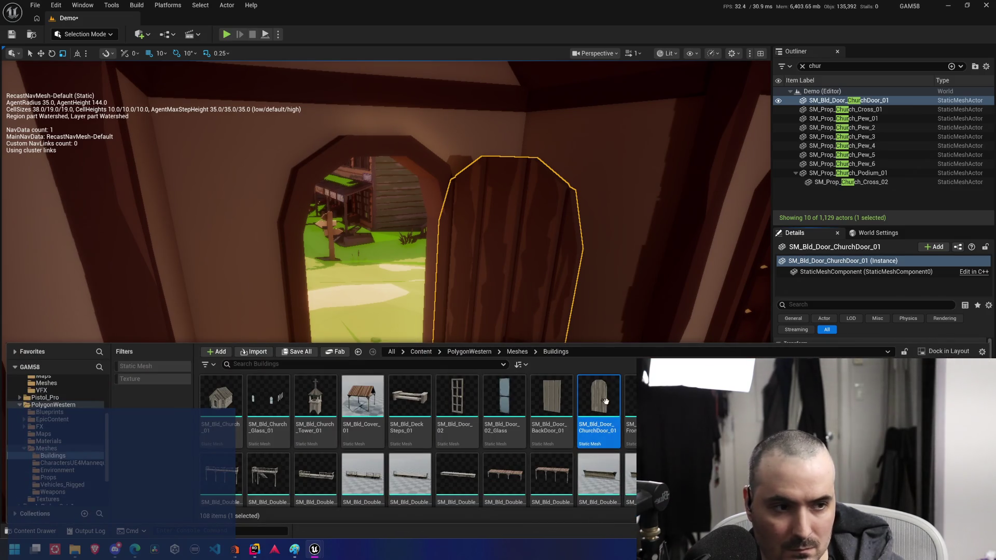
{"action": "key", "text": "ctrl+space"}
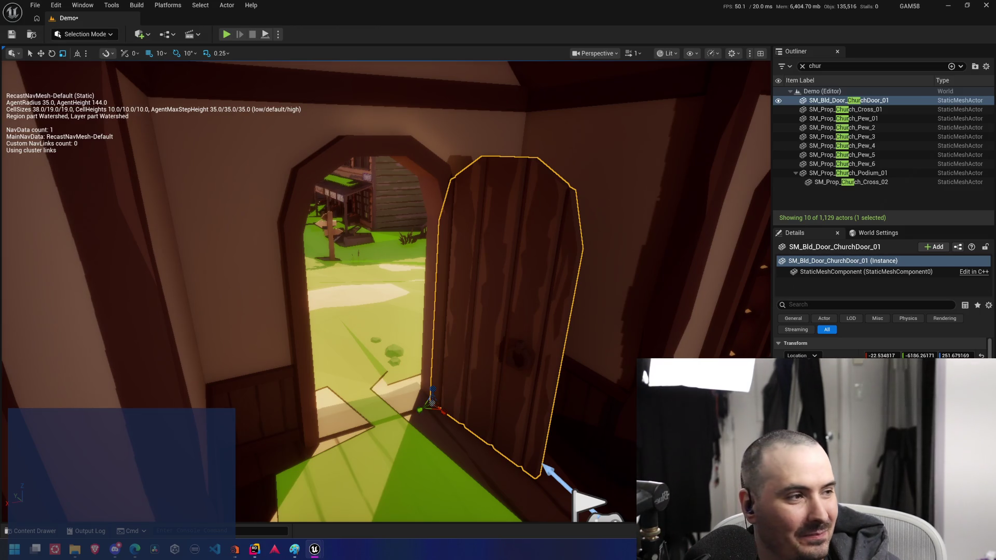
{"action": "key", "text": "alt+Tab"}
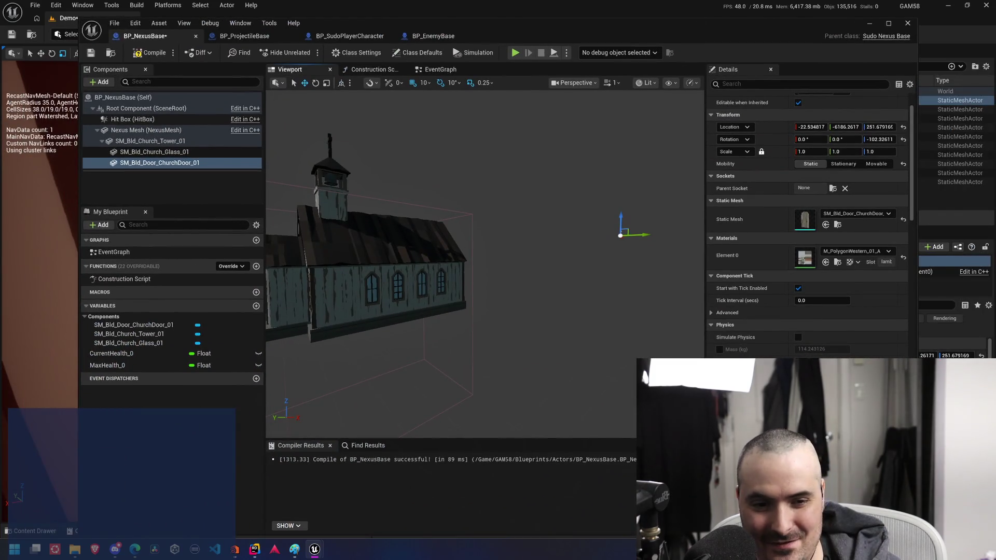
Reset the door's location and rotation, then move the glass and door components under Nexus Mesh
{"action": "left_click_drag", "start_coordinate": [451, 259], "coordinate": [461, 267]}
{"action": "left_click", "coordinate": [903, 126]}
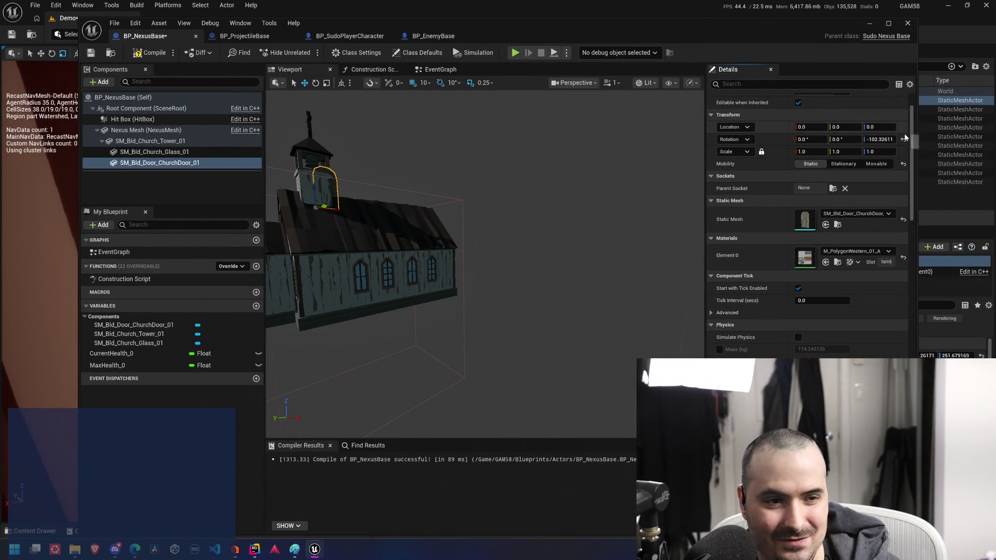
{"action": "left_click", "coordinate": [903, 139]}
{"action": "mouse_move", "coordinate": [467, 218]}
{"action": "left_mouse_down"}
{"action": "mouse_move", "coordinate": [488, 199]}
{"action": "mouse_move", "coordinate": [507, 127]}
{"action": "left_mouse_up"}
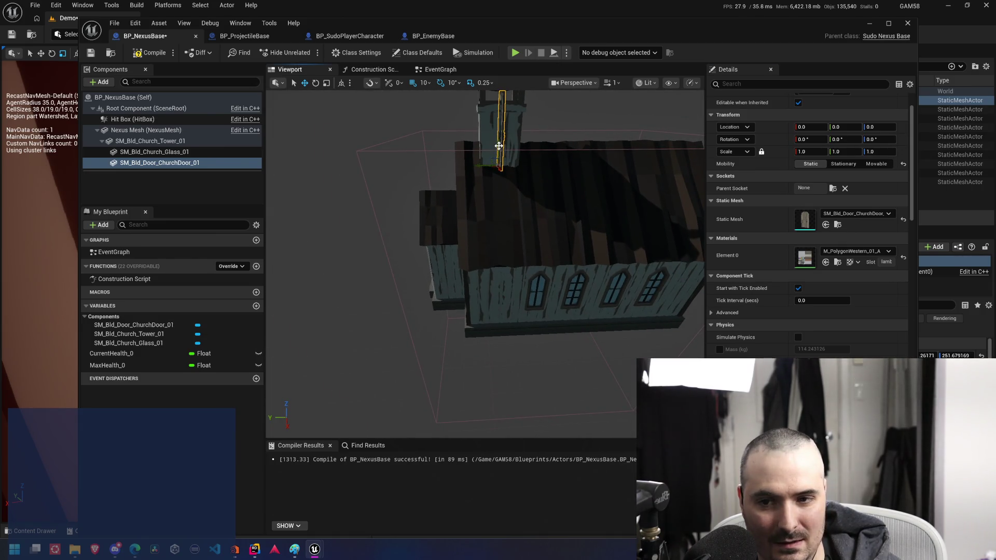
{"action": "left_click", "coordinate": [192, 141]}
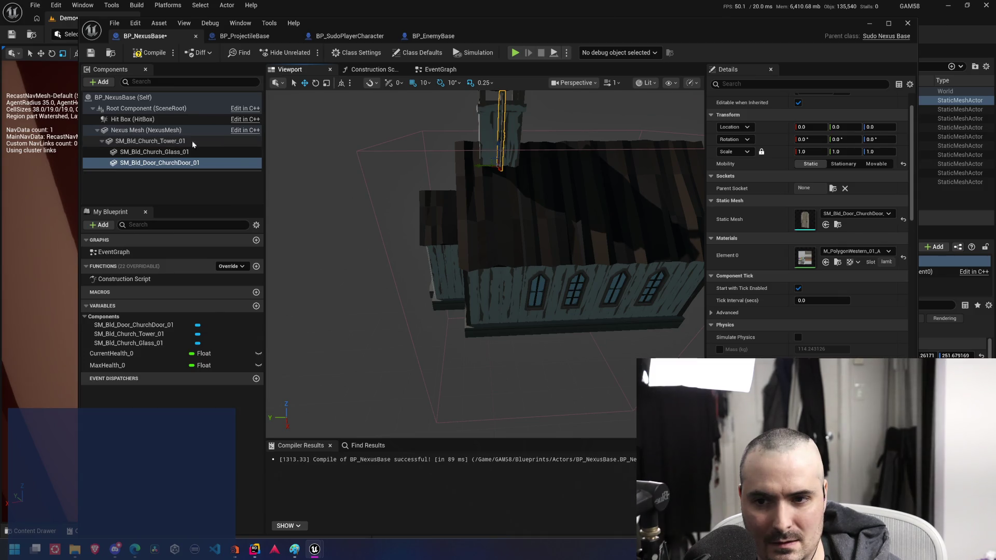
{"action": "left_click", "coordinate": [156, 154]}
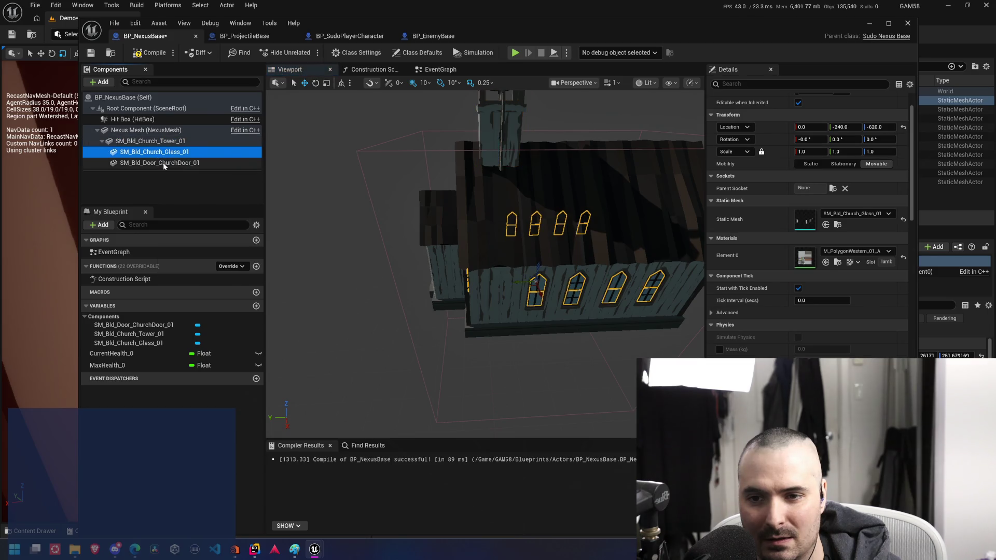
{"action": "left_click", "coordinate": [167, 163]}
{"action": "left_click", "coordinate": [168, 156], "text": "ctrl"}
{"action": "left_click_drag", "start_coordinate": [167, 155], "coordinate": [151, 130]}
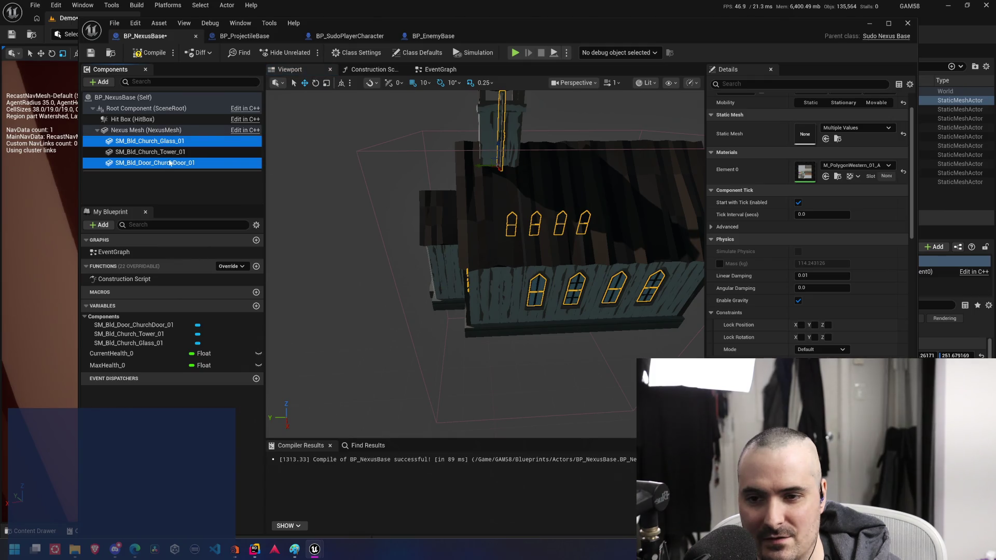
Reset the door component's location to 0,0,0 and view it in the preview
{"action": "left_click", "coordinate": [204, 152]}
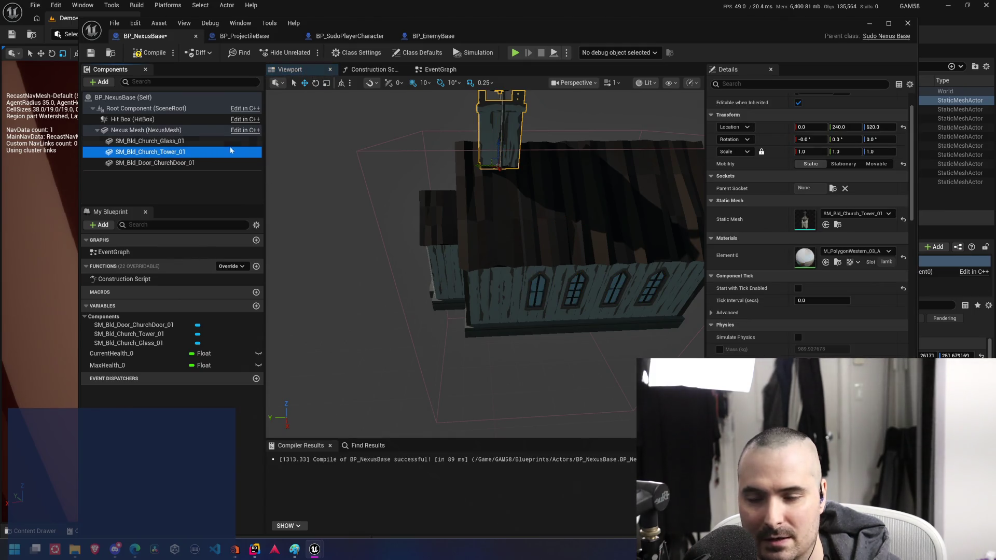
{"action": "left_click", "coordinate": [181, 163]}
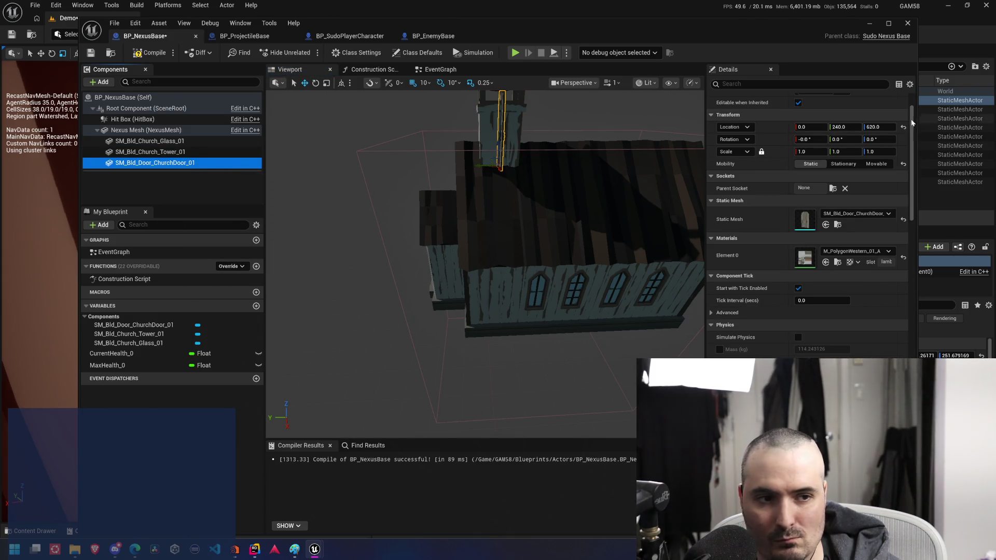
{"action": "left_click", "coordinate": [903, 127]}
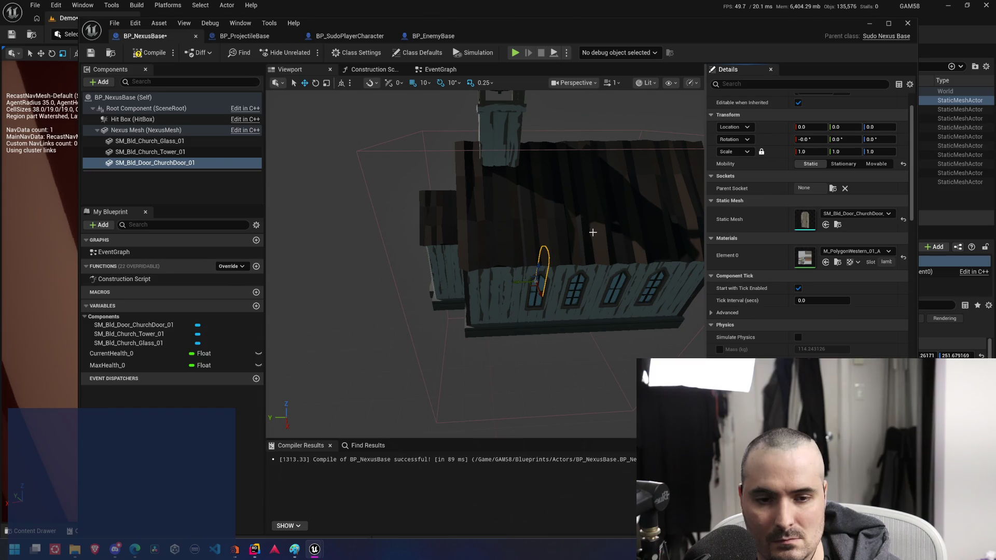
{"action": "mouse_move", "coordinate": [575, 253]}
{"action": "left_mouse_down"}
{"action": "mouse_move", "coordinate": [574, 191]}
{"action": "mouse_move", "coordinate": [529, 249]}
{"action": "mouse_move", "coordinate": [631, 324]}
{"action": "mouse_move", "coordinate": [378, 274]}
{"action": "mouse_move", "coordinate": [402, 276]}
{"action": "mouse_move", "coordinate": [419, 258]}
{"action": "mouse_move", "coordinate": [427, 265]}
{"action": "left_mouse_up"}
{"action": "key", "text": "super+shift+Right"}
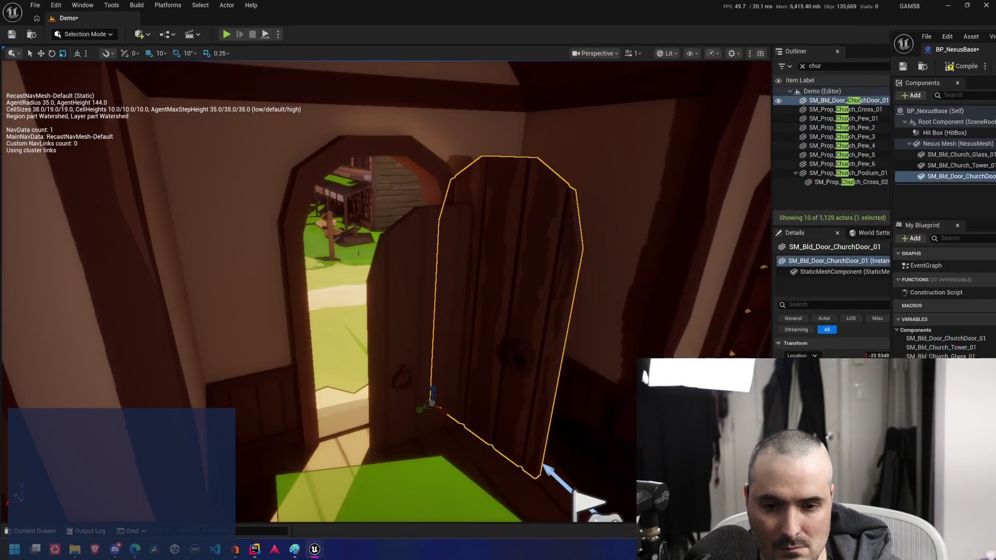
{"action": "left_click_drag", "start_coordinate": [593, 240], "coordinate": [556, 251]}
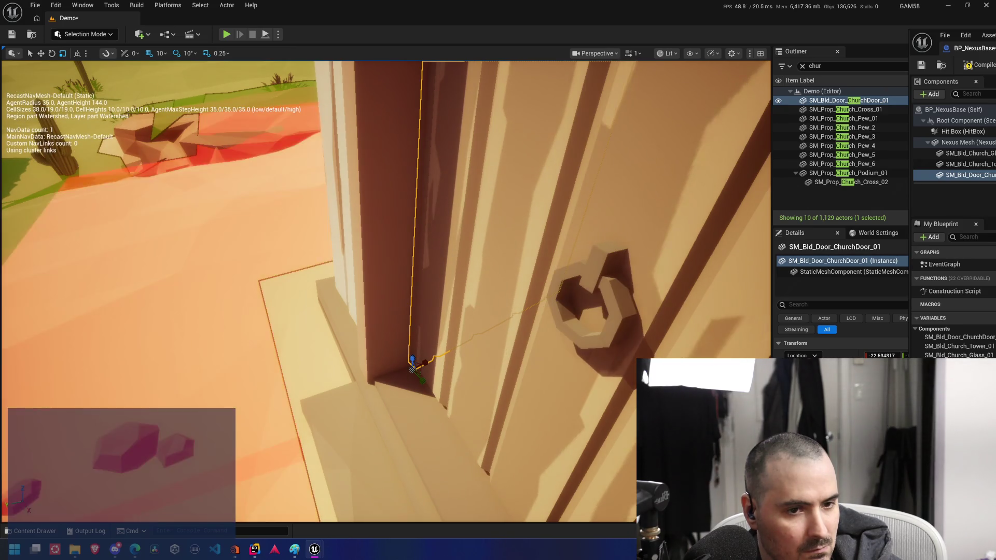
{"action": "key", "text": "f"}
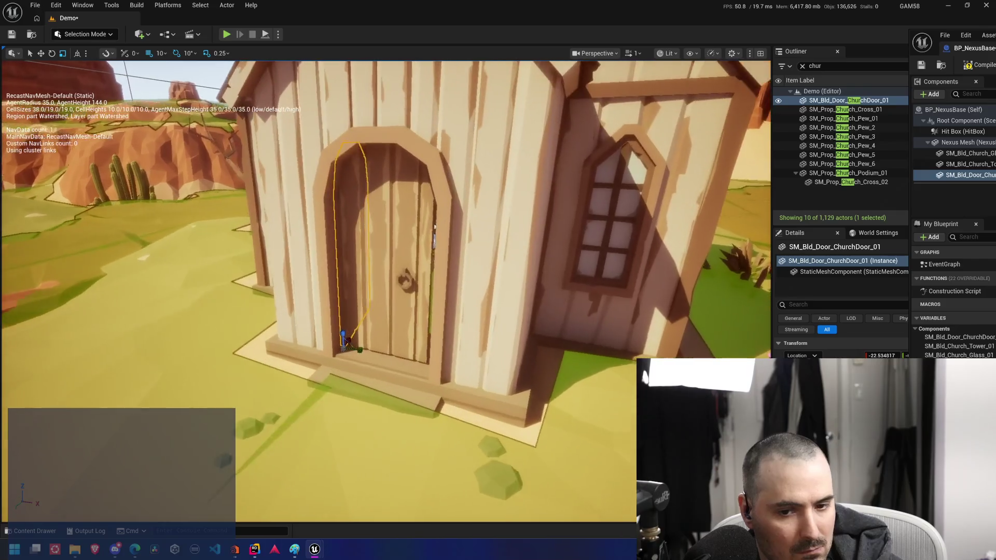
{"action": "key", "text": "Up"}
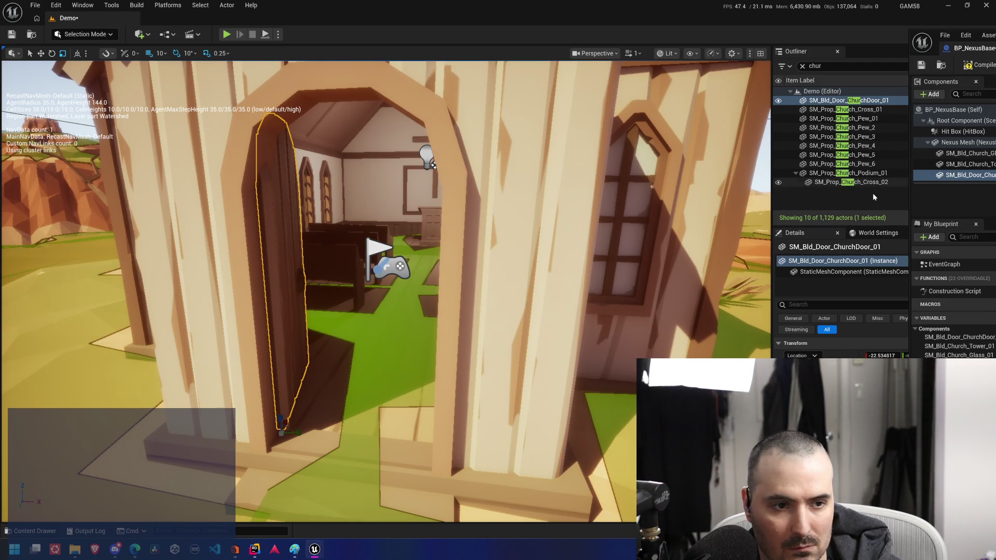
{"action": "left_click", "coordinate": [874, 201]}
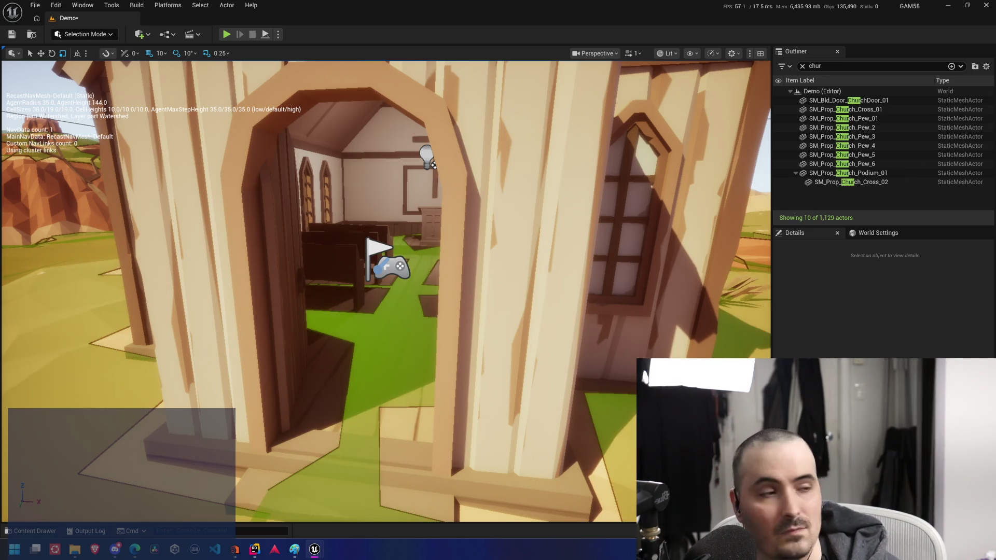
{"action": "mouse_move", "coordinate": [995, 57]}
{"action": "left_mouse_down"}
{"action": "mouse_move", "coordinate": [519, 51]}
{"action": "mouse_move", "coordinate": [995, 57]}
{"action": "left_mouse_up"}
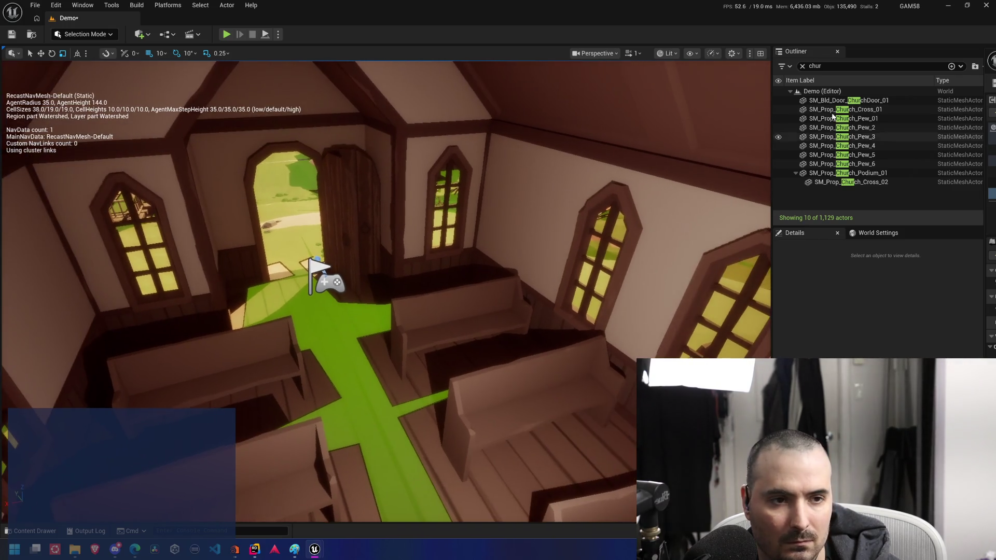
Delete the SM_Bld_Door_ChurchDoor_01 actor and inspect the SM_Prop_Church_Cross_02 prop
{"action": "left_click", "coordinate": [868, 101]}
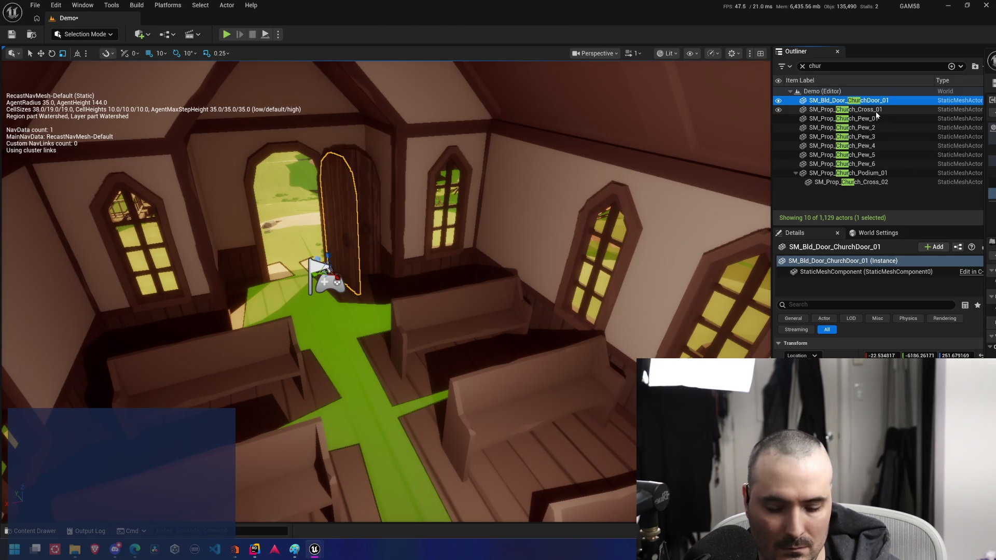
{"action": "key", "text": "Delete"}
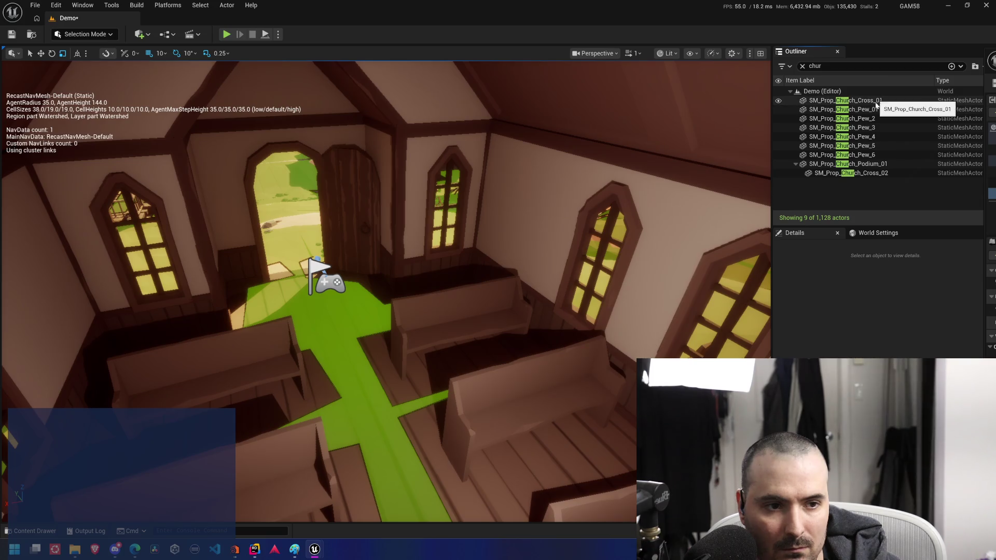
{"action": "left_click", "coordinate": [855, 173]}
{"action": "key", "text": "f"}
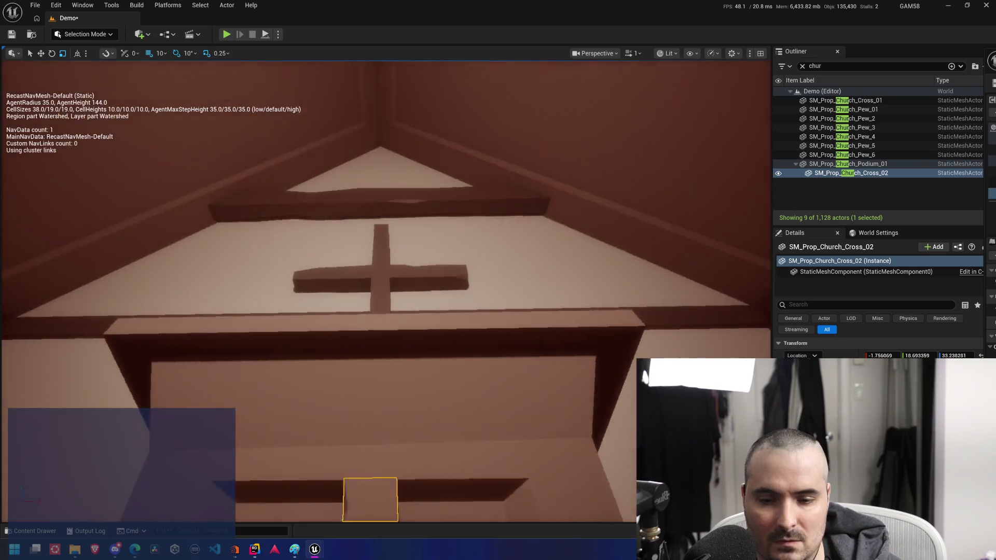
{"action": "key", "text": "f"}
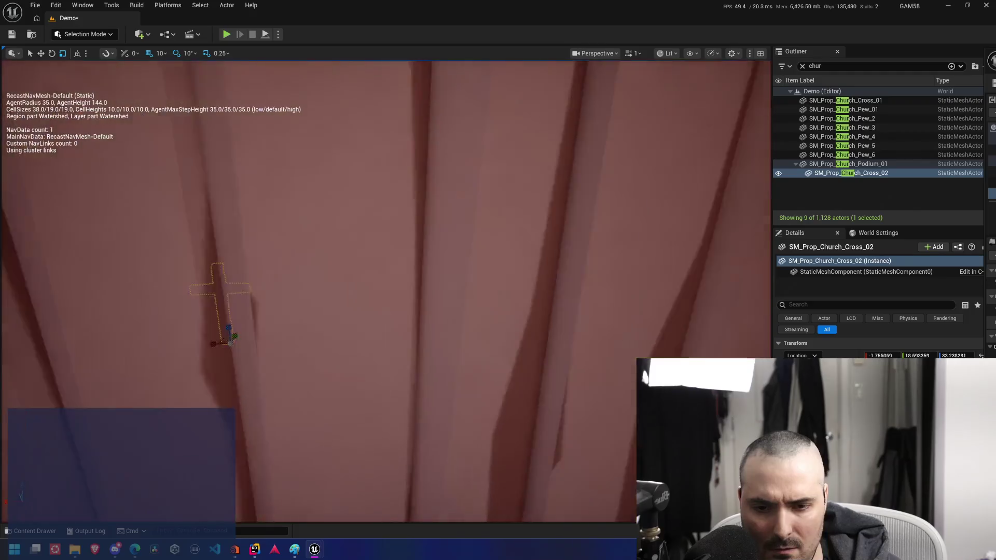
{"action": "key", "text": "ctrl+z"}
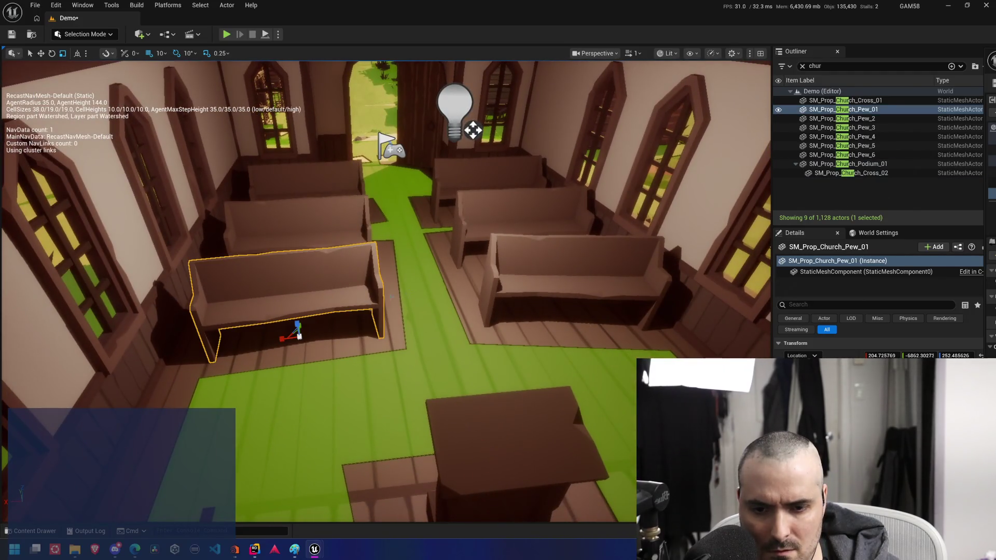
{"action": "key", "text": "ctrl+z"}
{"action": "key", "text": "ctrl+z"}
{"action": "key", "text": "ctrl+z"}
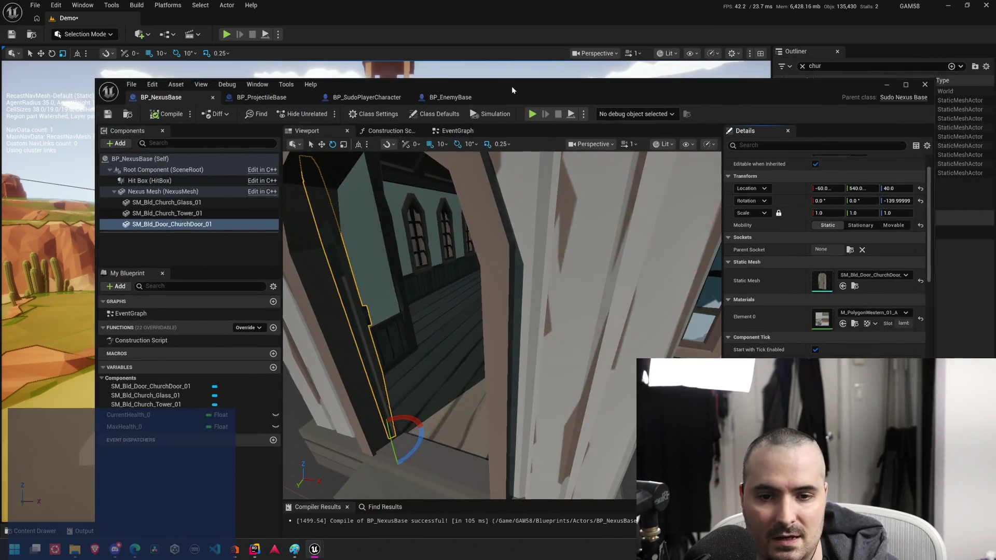
Review BP_NexusBase's church interior and graphs, then move from BP_EnemyBase over to Rider
{"action": "double_click", "coordinate": [511, 86]}
{"action": "mouse_move", "coordinate": [482, 249]}
{"action": "left_mouse_down"}
{"action": "mouse_move", "coordinate": [482, 202]}
{"action": "mouse_move", "coordinate": [550, 202]}
{"action": "mouse_move", "coordinate": [467, 244]}
{"action": "mouse_move", "coordinate": [456, 218]}
{"action": "mouse_move", "coordinate": [394, 213]}
{"action": "left_mouse_up"}
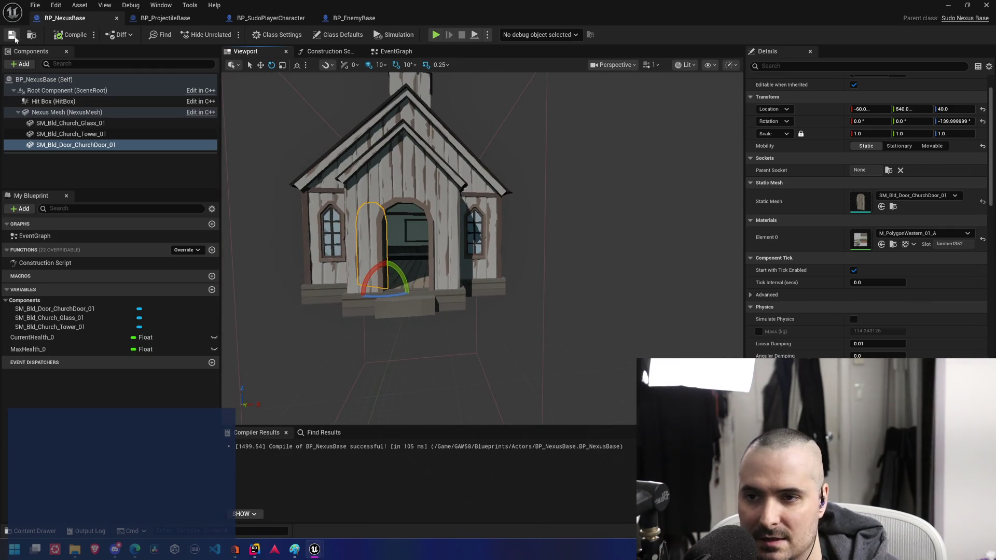
{"action": "left_click", "coordinate": [409, 52]}
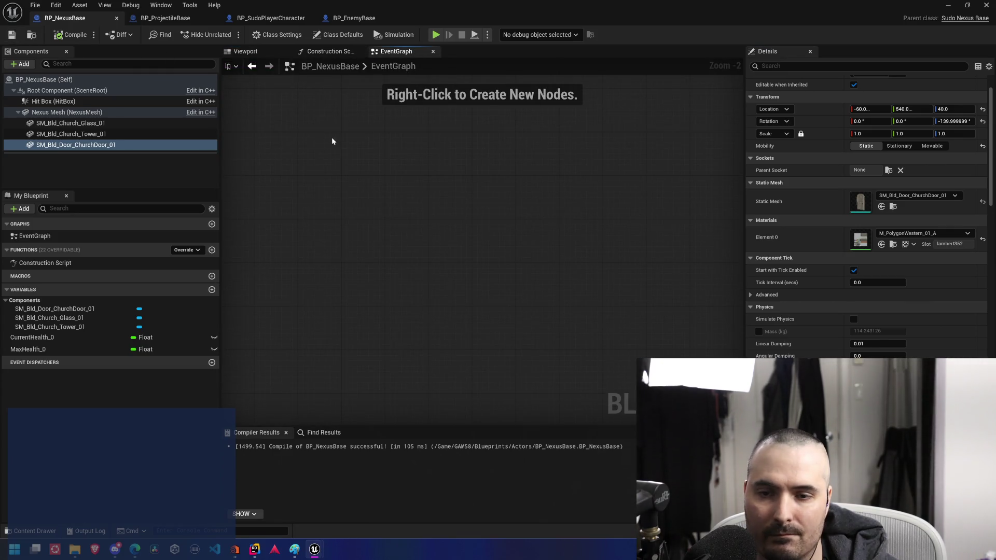
{"action": "left_click", "coordinate": [327, 52]}
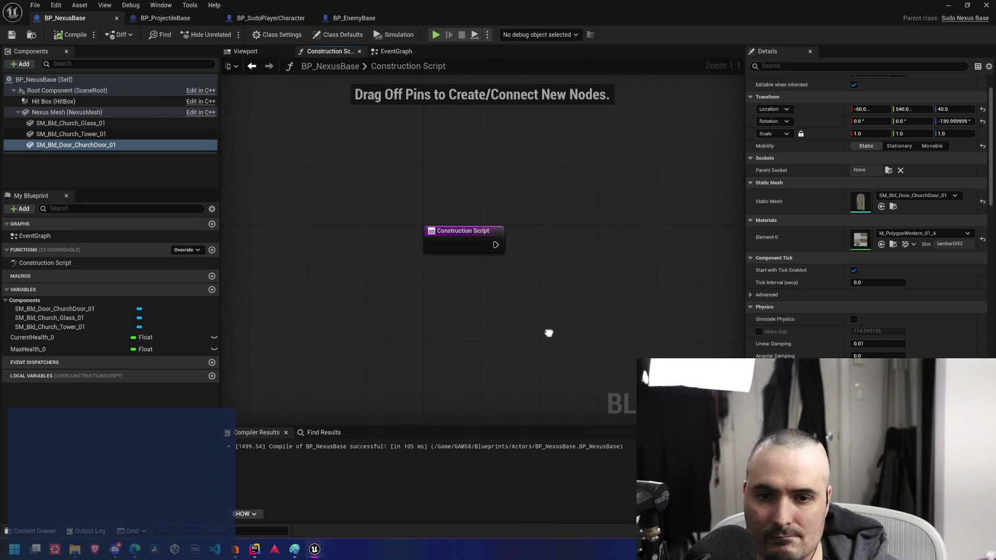
{"action": "left_click", "coordinate": [244, 51]}
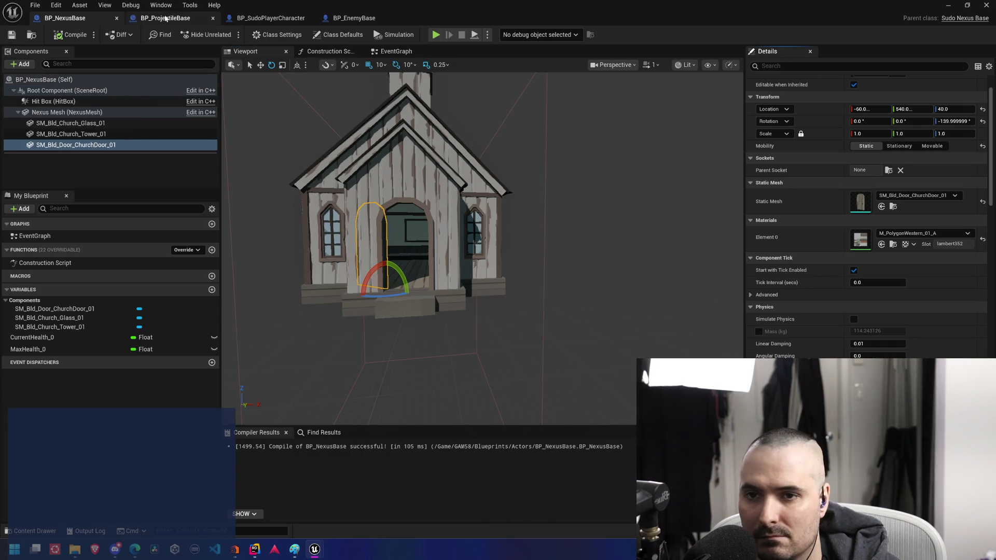
{"action": "left_click", "coordinate": [373, 21]}
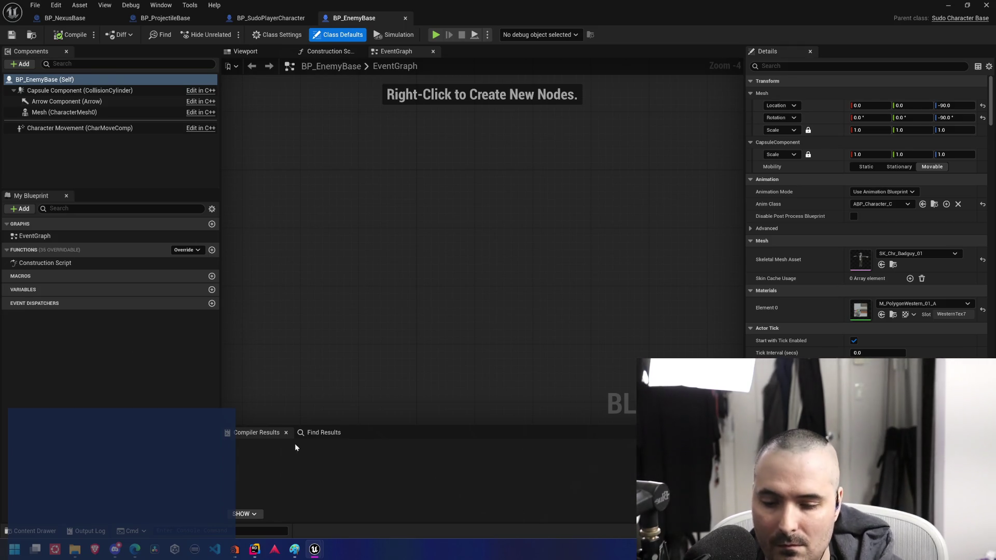
{"action": "left_click", "coordinate": [259, 549]}
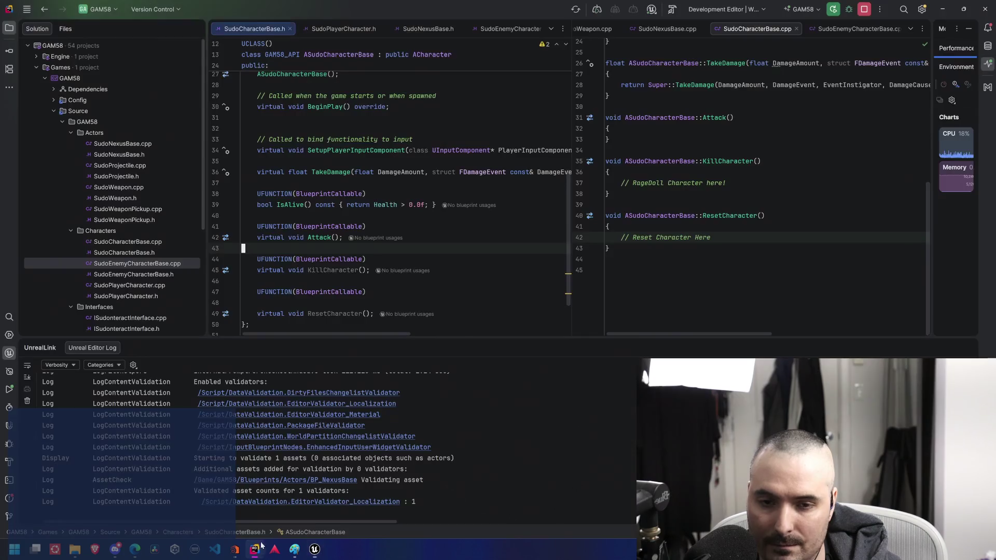
Remove the blank line above ResetCharacter in SudoCharacterBase.h
{"action": "scroll", "coordinate": [438, 298], "scroll_direction": "down", "scroll_amount": 2}
{"action": "left_click", "coordinate": [414, 237]}
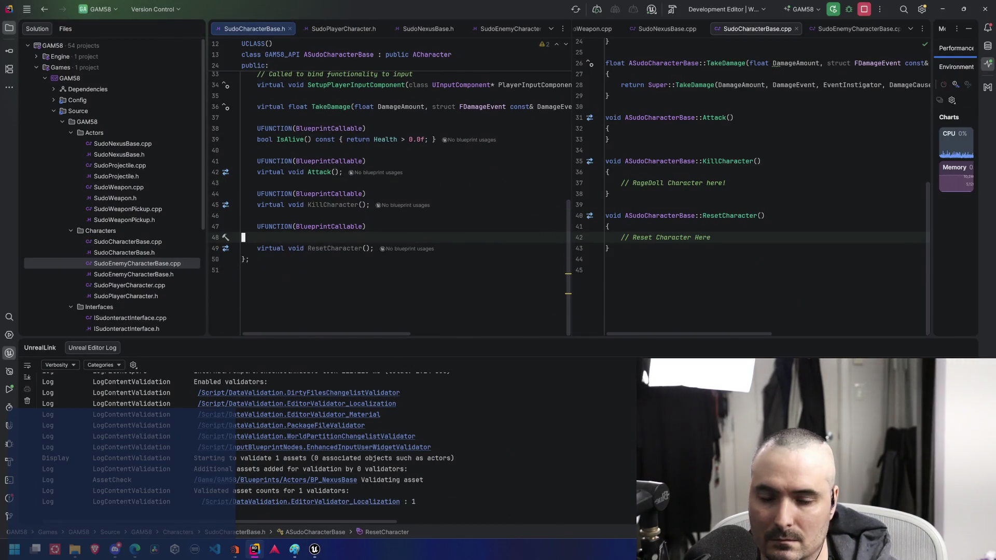
{"action": "key", "text": "Delete"}
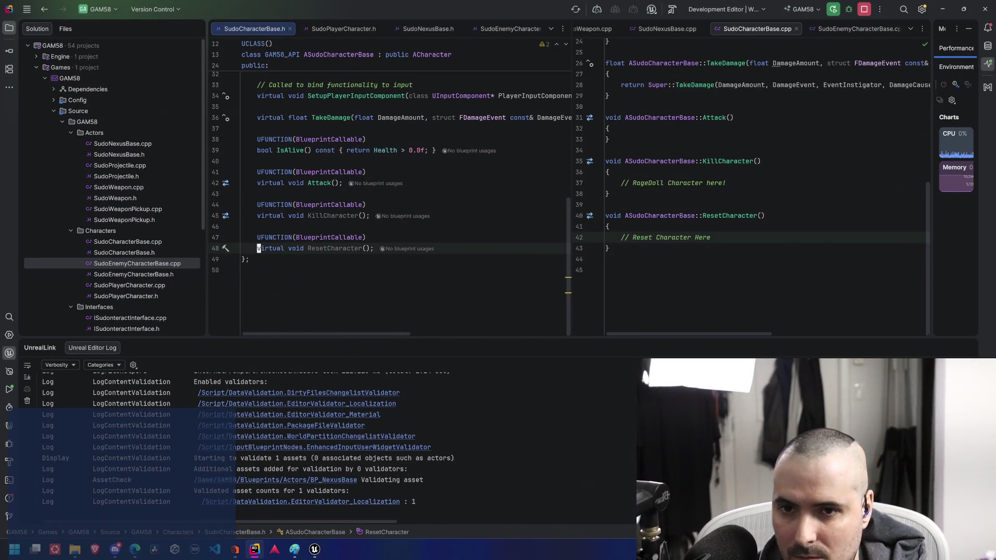
{"action": "key", "text": "ctrl+Right"}
{"action": "key", "text": "ctrl+Right"}
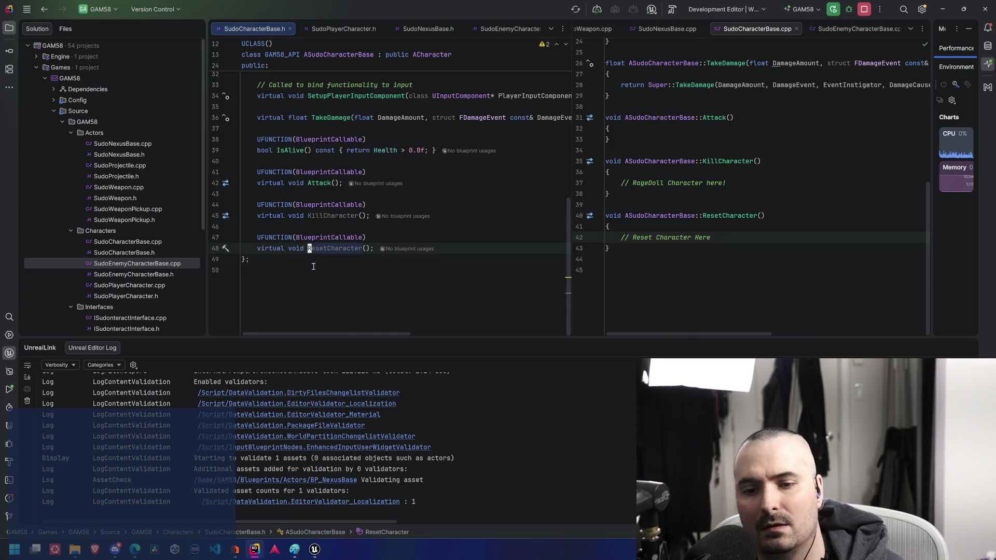
{"action": "left_click", "coordinate": [355, 275]}
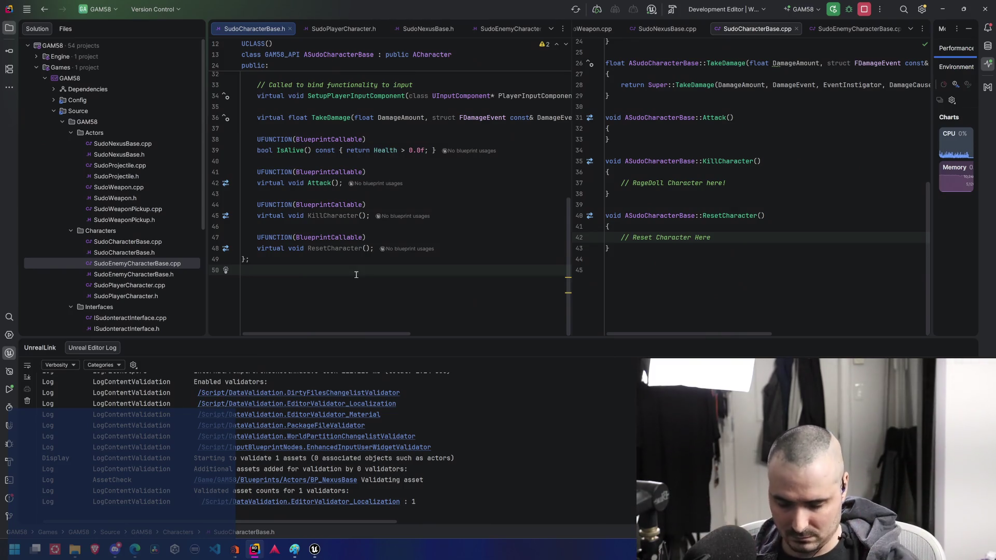
{"action": "left_click", "coordinate": [364, 216]}
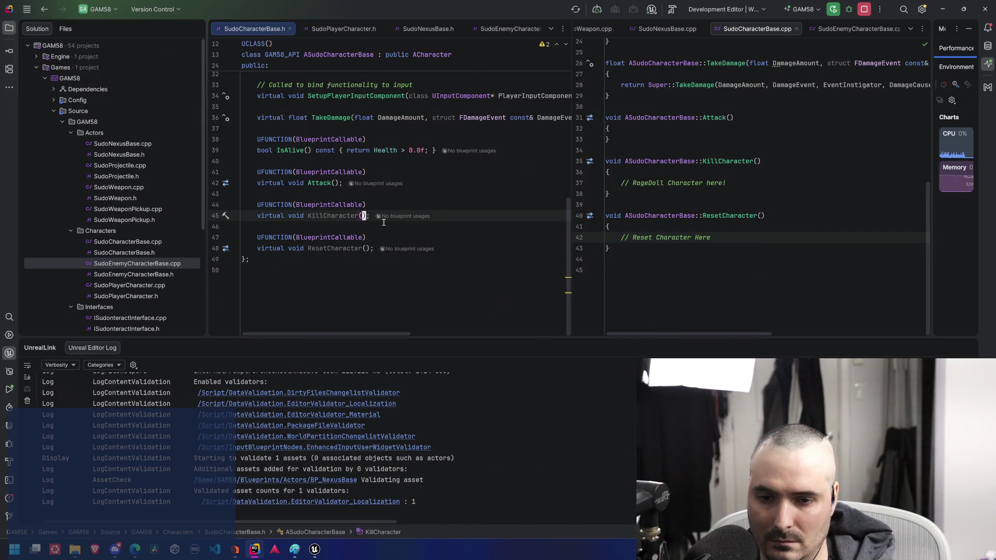
Declare void ExplodeCharacter(); after BeginPlay in SudoEnemyCharacterBase.h
{"action": "left_click", "coordinate": [519, 29]}
{"action": "scroll", "coordinate": [451, 247], "scroll_direction": "down", "scroll_amount": 1}
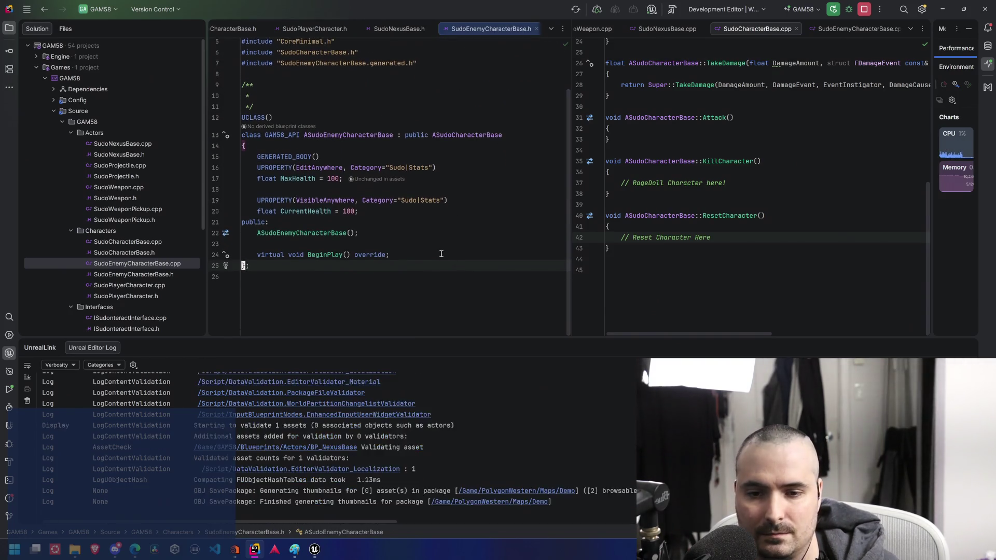
{"action": "left_click", "coordinate": [388, 255]}
{"action": "key", "text": "Return"}
{"action": "key", "text": "Return"}
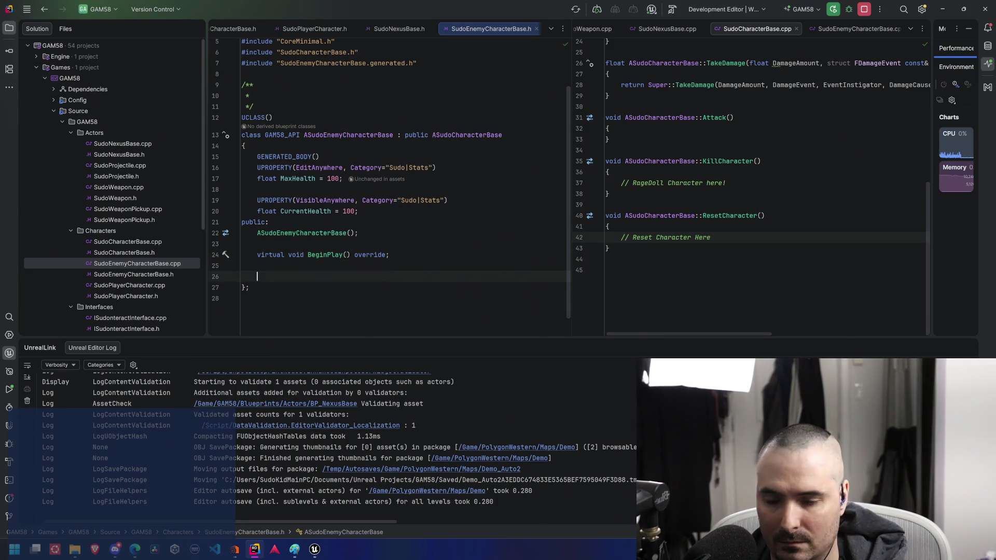
{"action": "type", "text": "void Explode"}
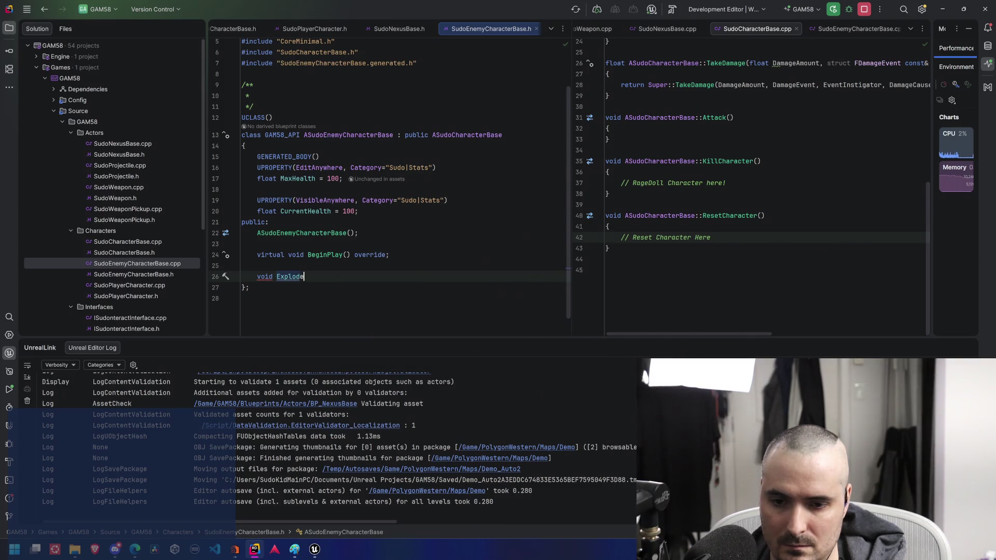
{"action": "type", "text": "Character()"}
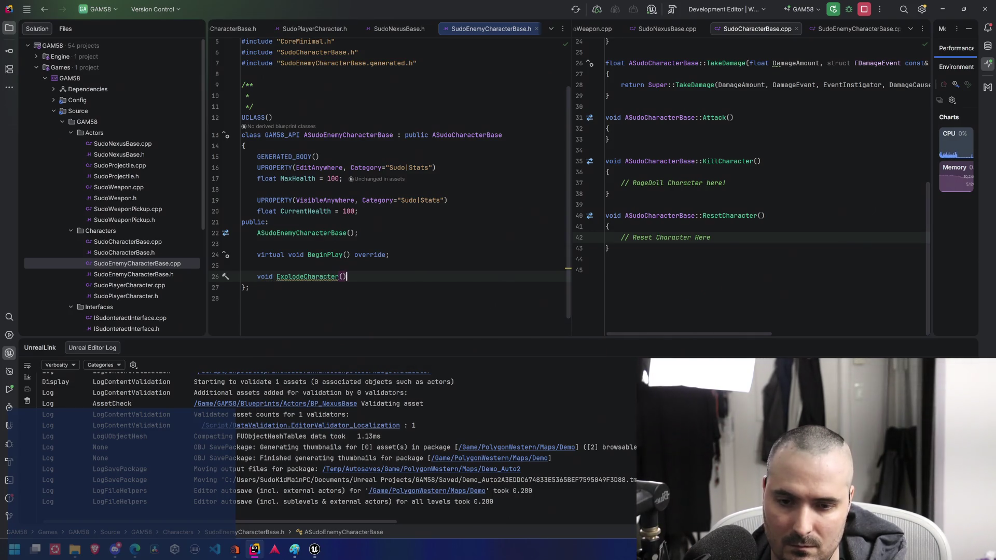
{"action": "type", "text": ";"}
Generate the ExplodeCharacter definition with a '// TODO: Do That Thing HERE' comment body
{"action": "key", "text": "alt+Return"}
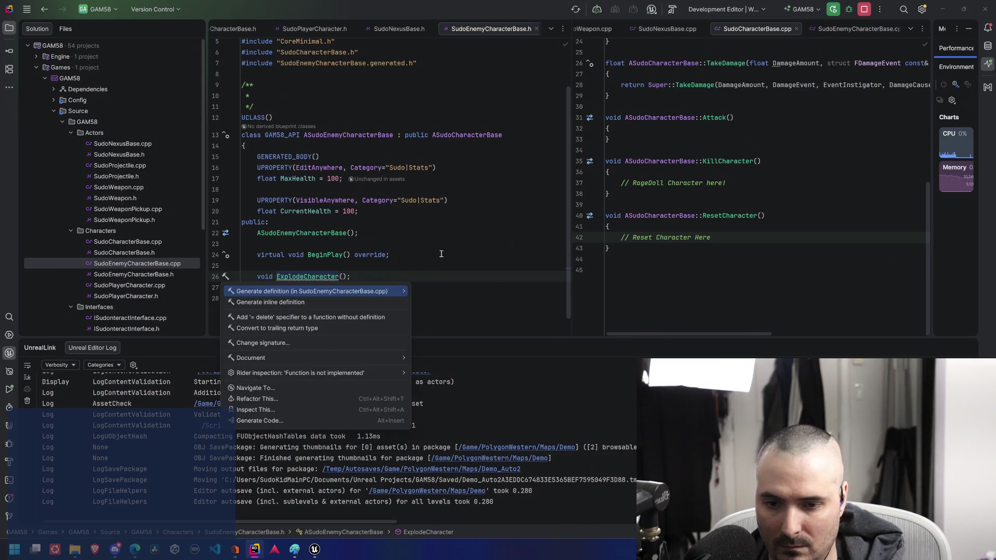
{"action": "key", "text": "Return"}
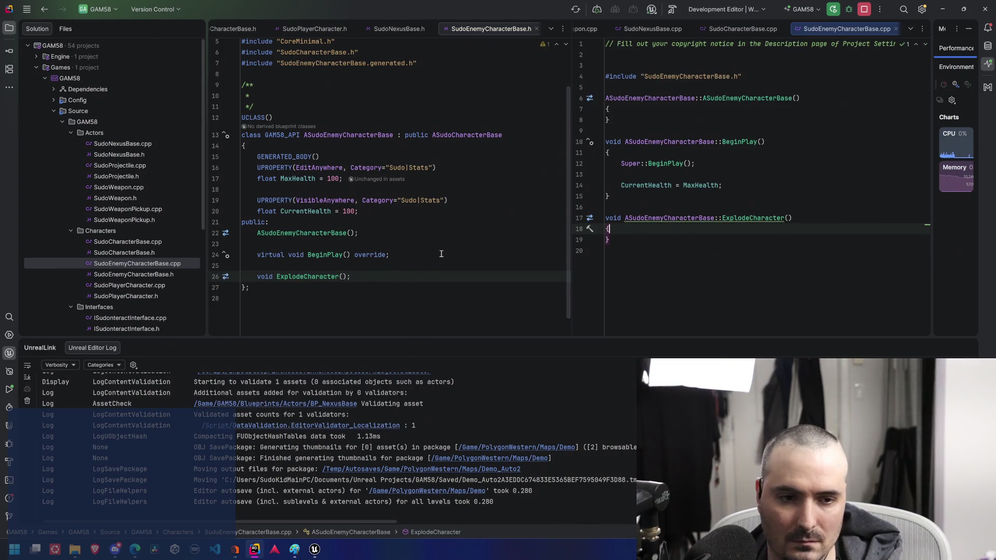
{"action": "key", "text": "Return"}
{"action": "type", "text": "// Do "}
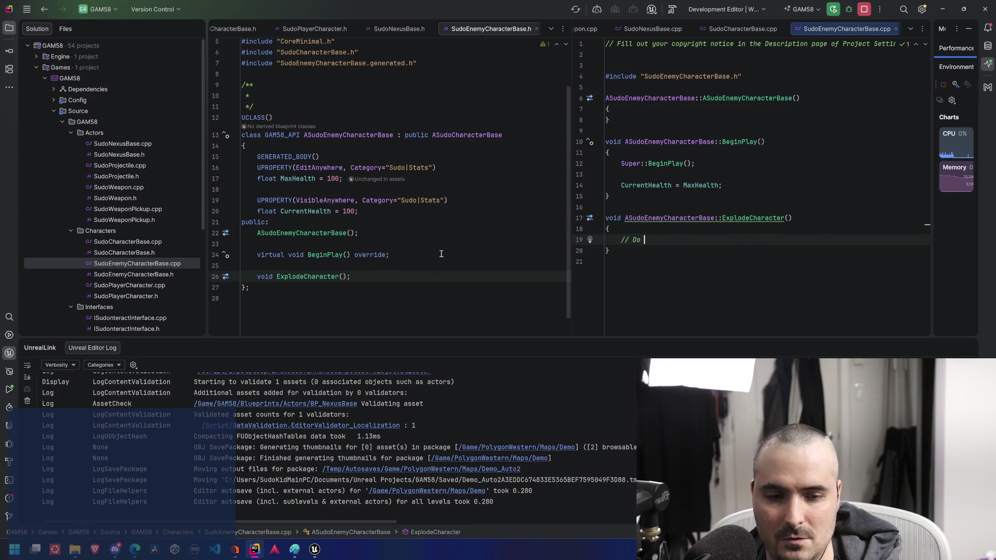
{"action": "type", "text": "That"}
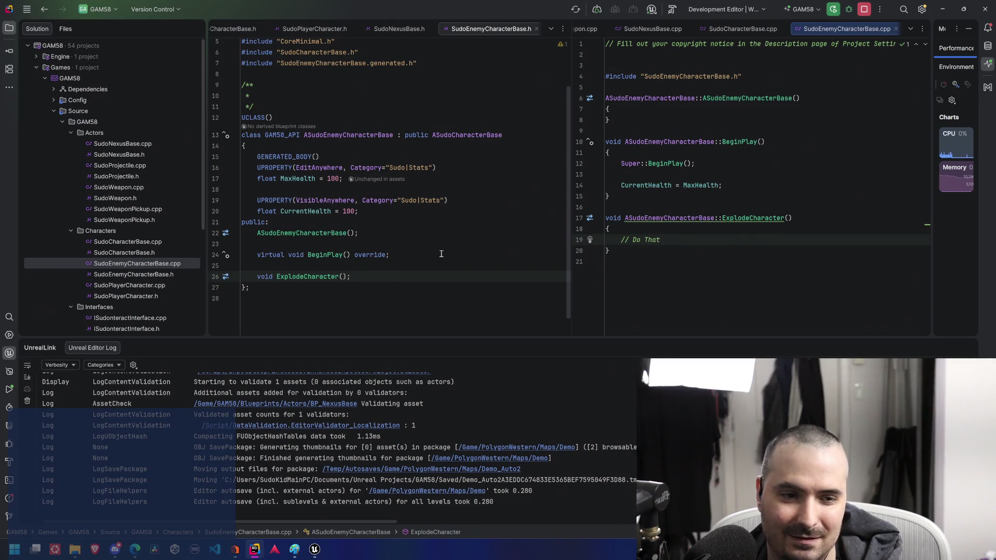
{"action": "type", "text": " Thing HERE"}
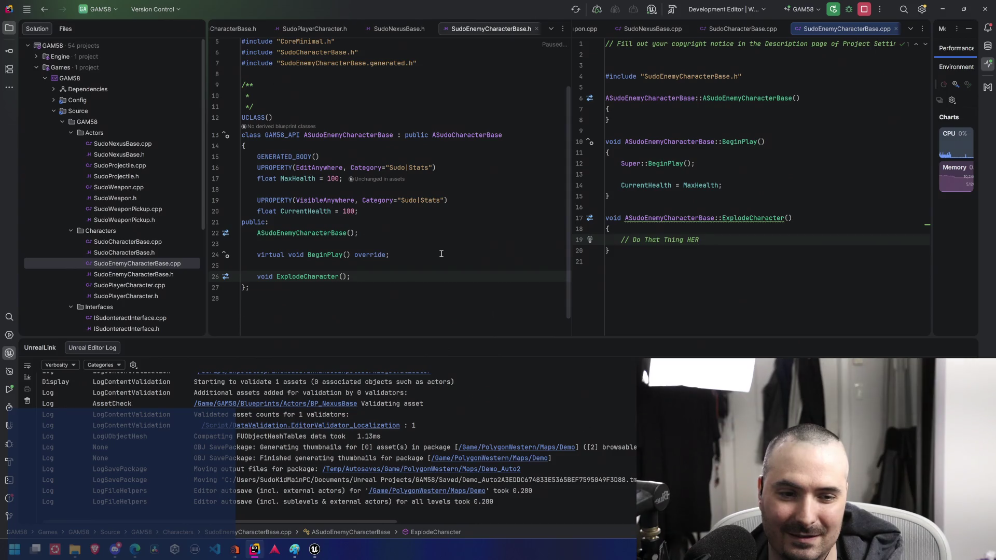
{"action": "key", "text": "ctrl+Left"}
{"action": "key", "text": "ctrl+Left"}
{"action": "key", "text": "ctrl+Left"}
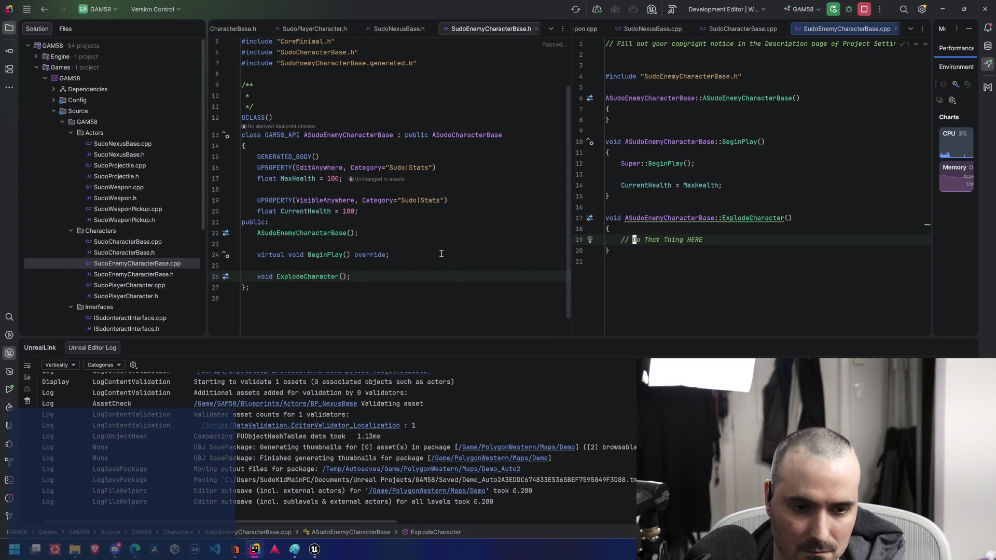
{"action": "key", "text": "Left"}
{"action": "type", "text": "TODO:"}
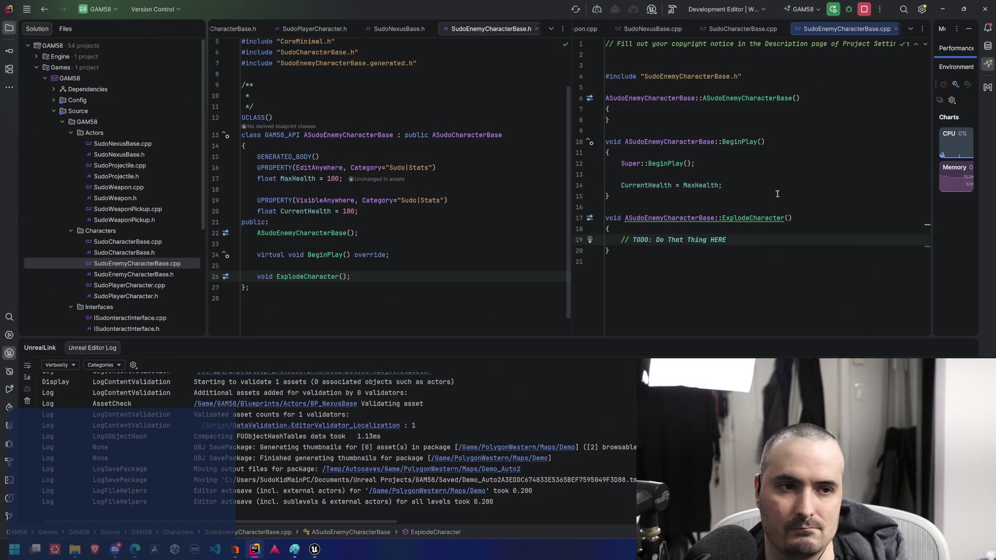
Review the .cpp code, then switch to Unreal's BP_EnemyBase Blueprint editor
{"action": "left_click", "coordinate": [608, 196]}
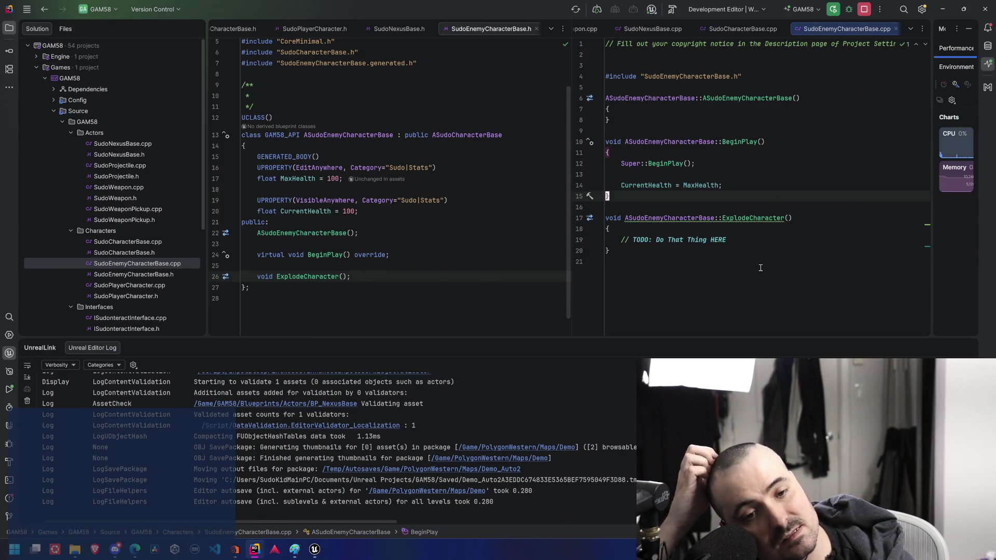
{"action": "left_click", "coordinate": [766, 239]}
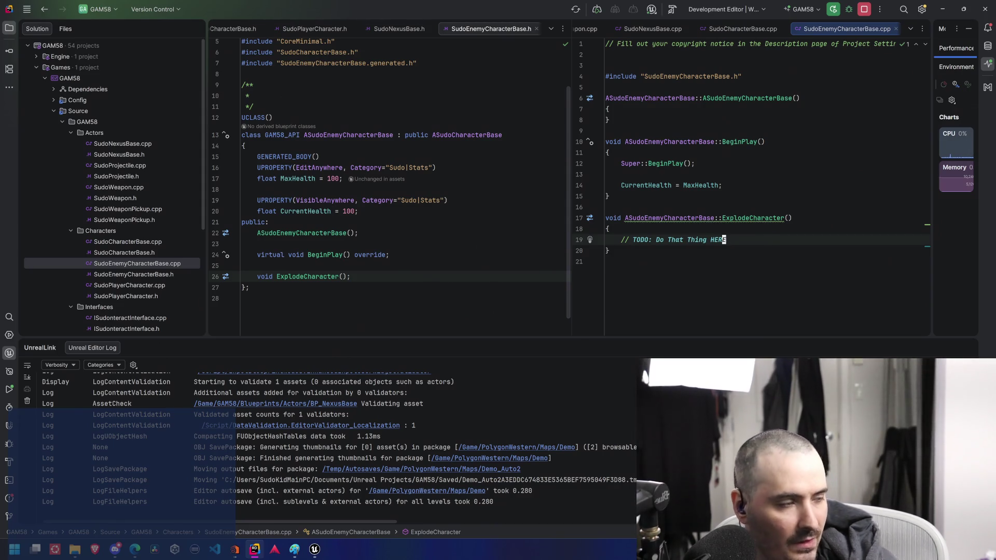
{"action": "left_click", "coordinate": [841, 120]}
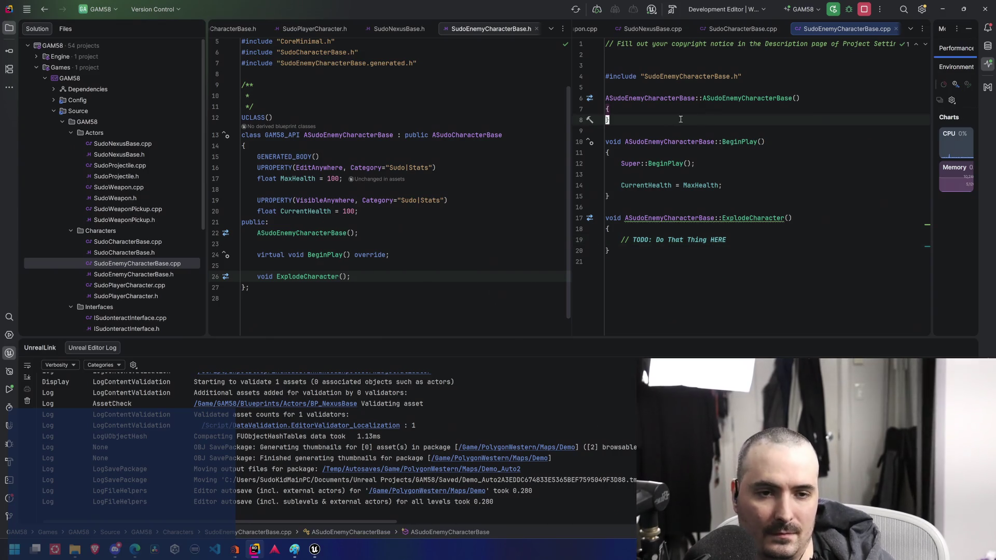
{"action": "left_click", "coordinate": [845, 109]}
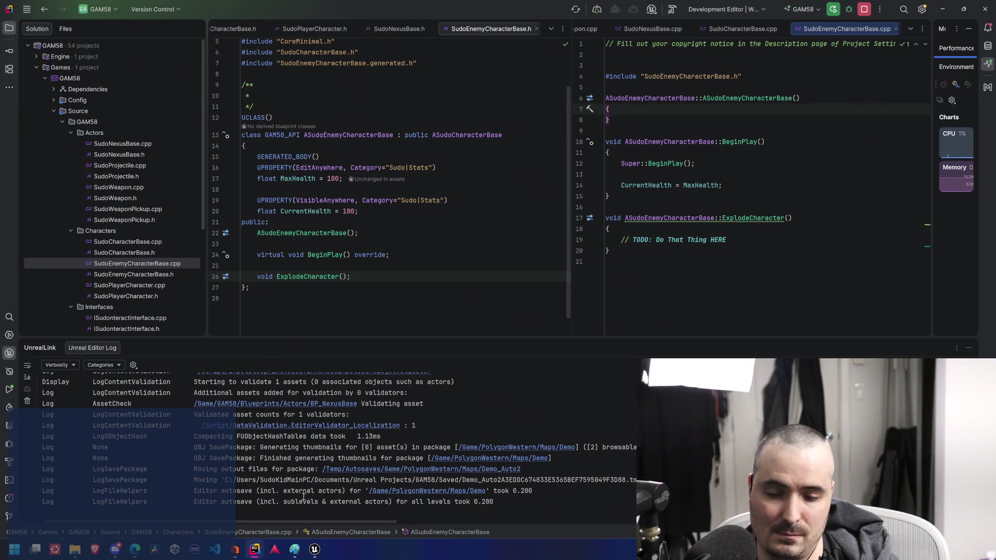
{"action": "left_click", "coordinate": [313, 542]}
{"action": "left_click", "coordinate": [337, 498]}
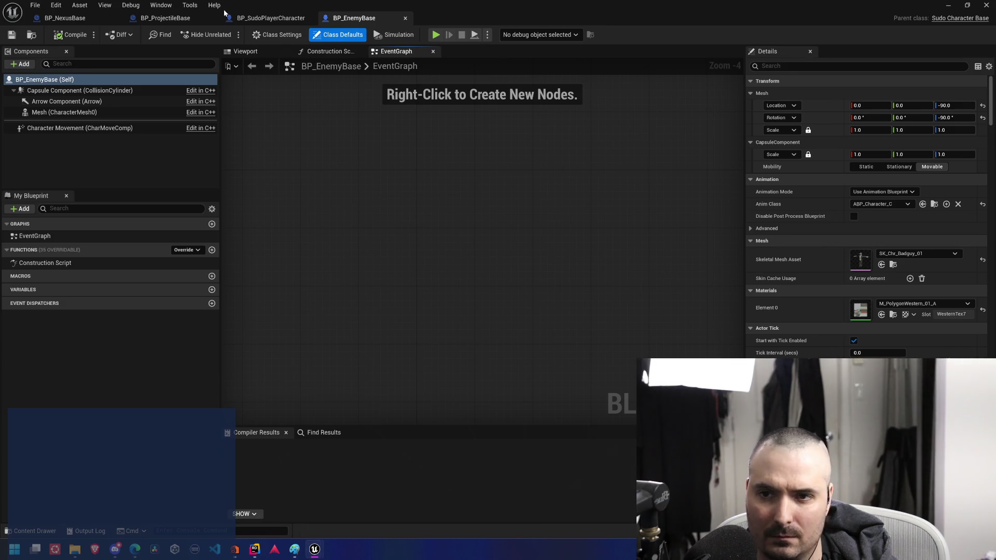
Close the Unreal editor, saving the Demo map with Save Selected
{"action": "left_click", "coordinate": [966, 5]}
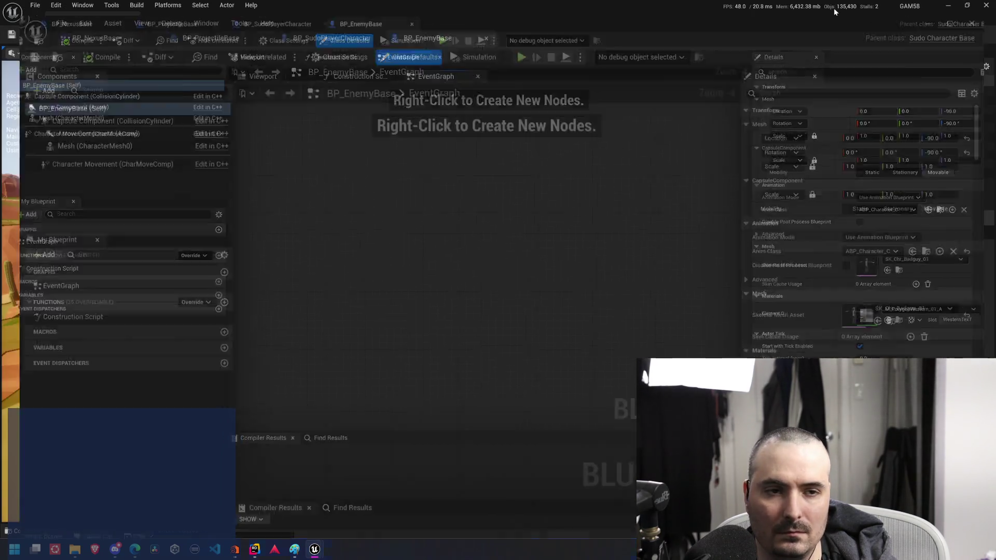
{"action": "key", "text": "ctrl+shift+s"}
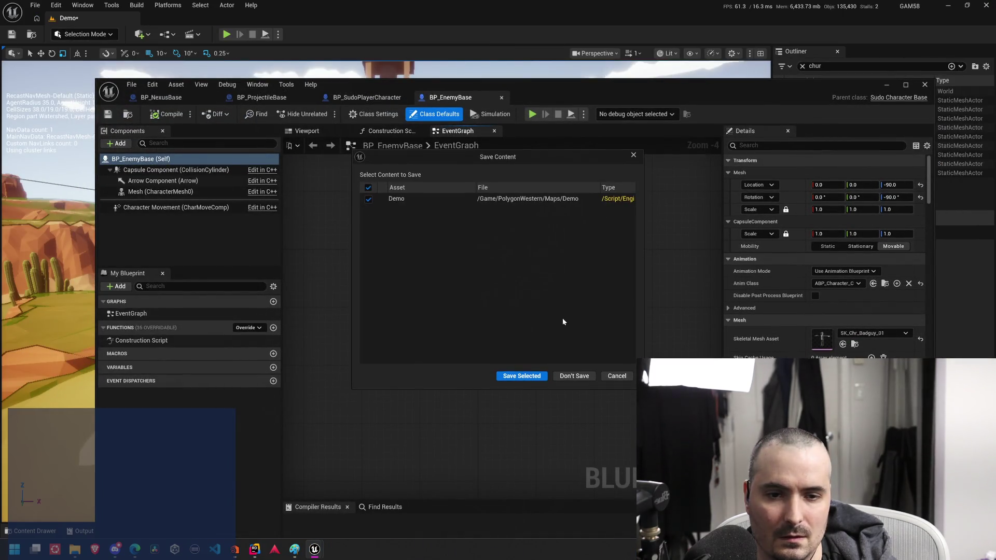
{"action": "left_click", "coordinate": [523, 376]}
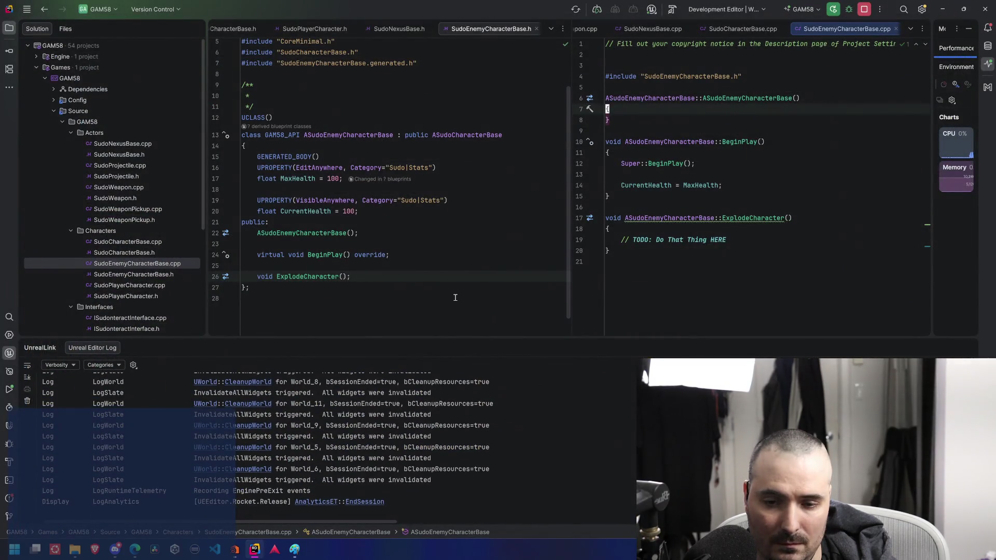
{"action": "left_click", "coordinate": [455, 298]}
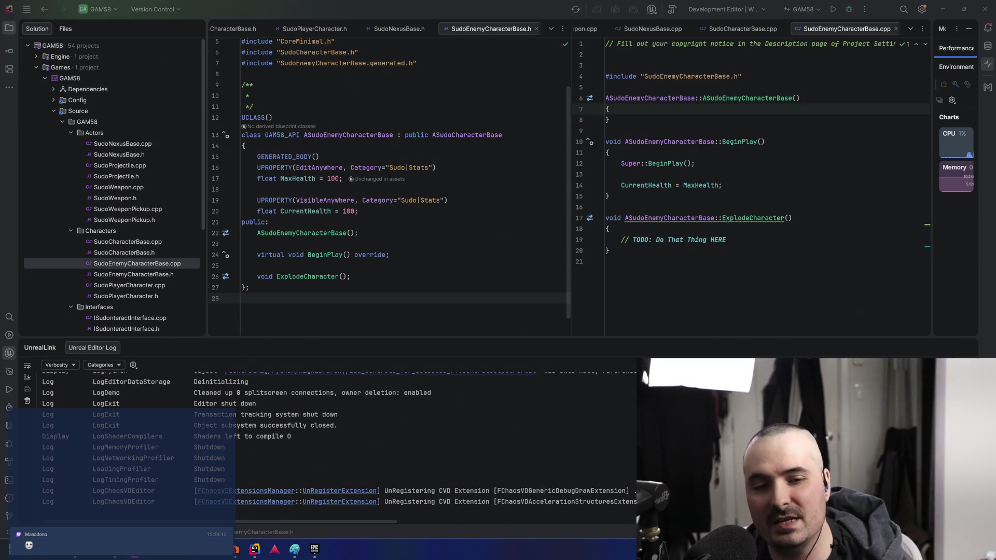
{"action": "left_click", "coordinate": [749, 241]}
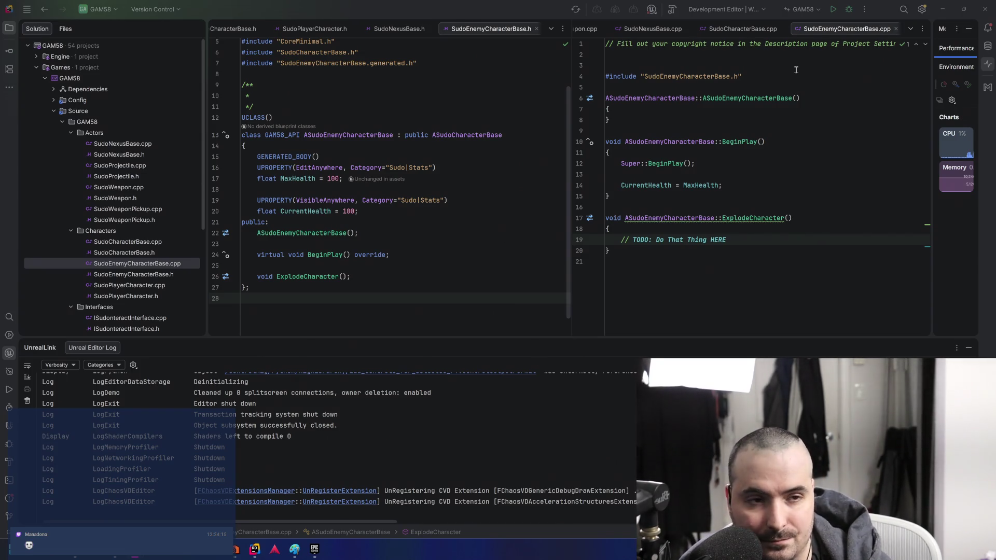
Build GAM58, go to the MaxHealth redefinition error, and delete the MaxHealth and CurrentHealth declarations
{"action": "left_click", "coordinate": [834, 10]}
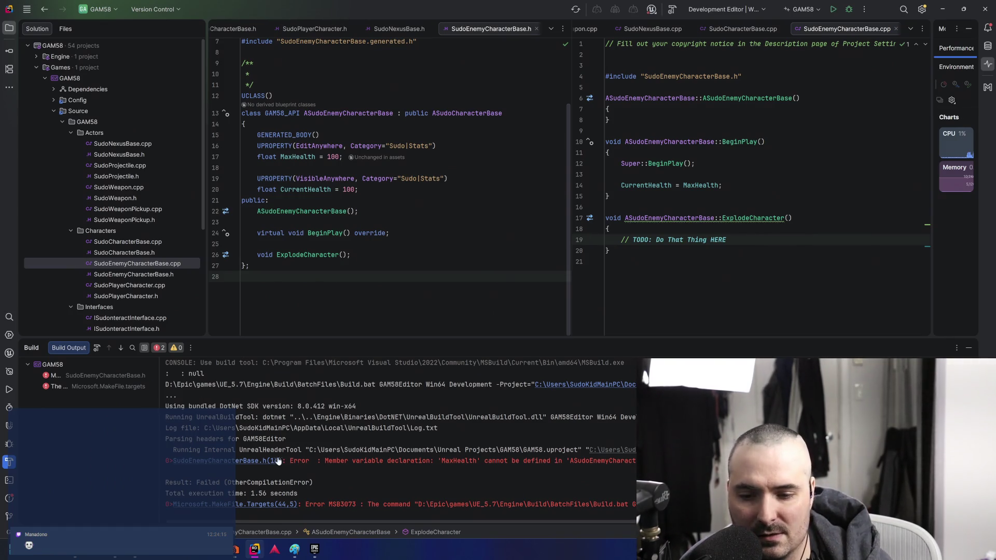
{"action": "left_click", "coordinate": [259, 461]}
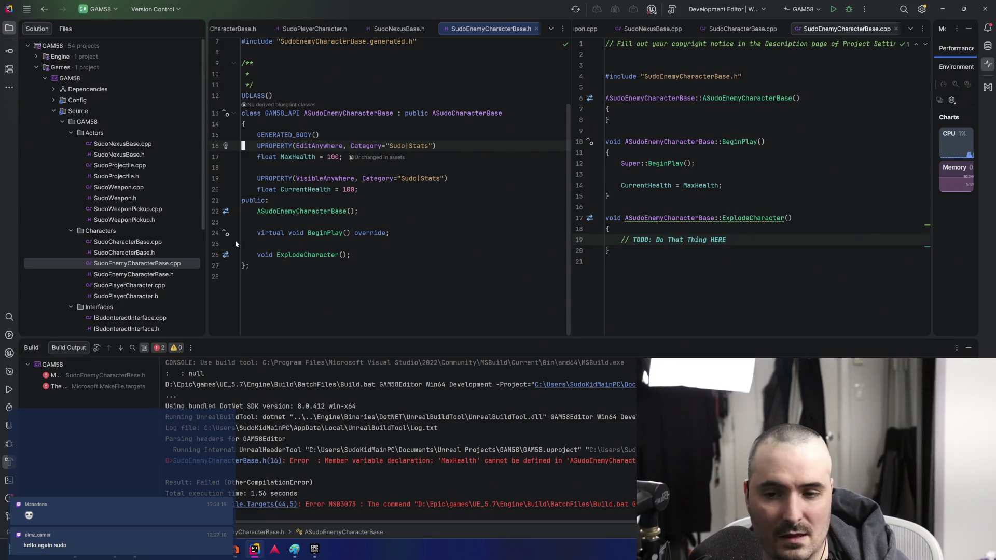
{"action": "left_click", "coordinate": [313, 189]}
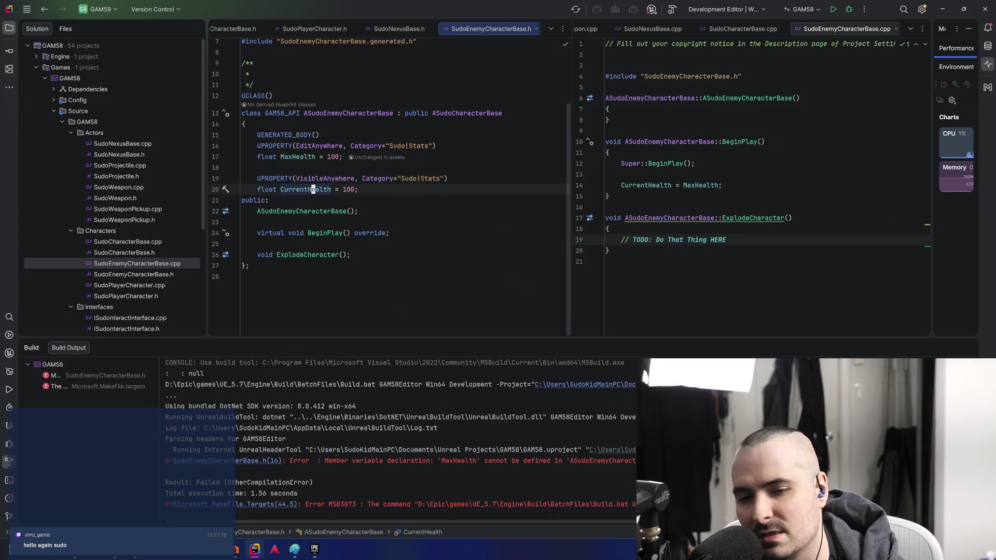
{"action": "key", "text": "ctrl+w"}
{"action": "key", "text": "ctrl+w"}
{"action": "key", "text": "ctrl+w"}
{"action": "key", "text": "Delete"}
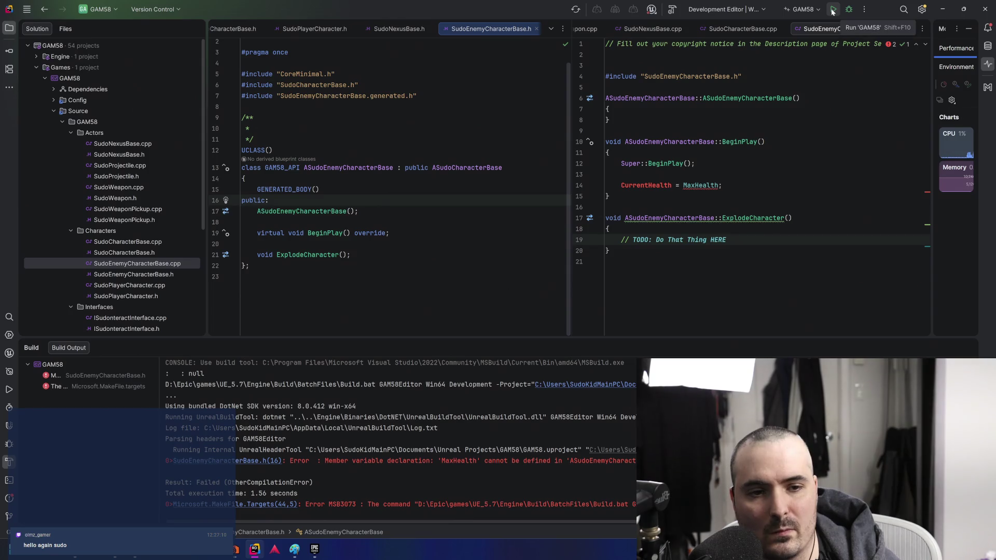
In SudoCharacterBase.h, replace MaxHealth with MaxHealth and CurrentHealth of 100 under Sudo|Stats
{"action": "left_click", "coordinate": [710, 185]}
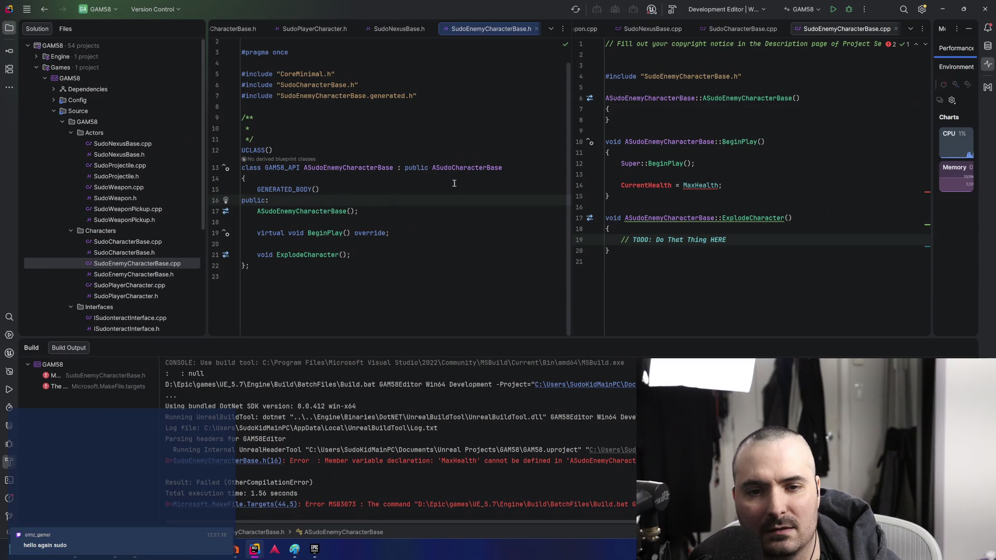
{"action": "left_click", "coordinate": [457, 165], "text": "ctrl"}
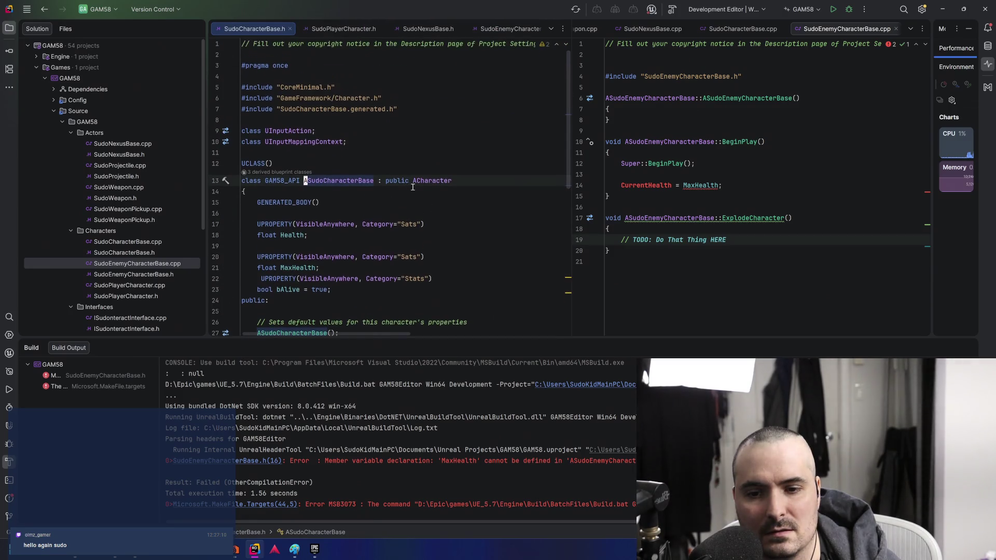
{"action": "scroll", "coordinate": [410, 186], "scroll_direction": "down", "scroll_amount": 2}
{"action": "left_click", "coordinate": [477, 202]}
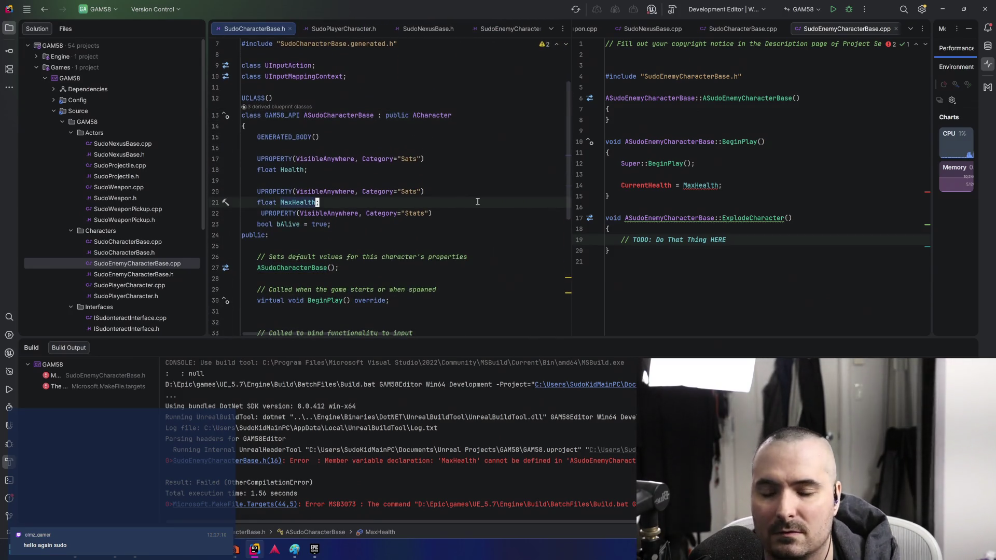
{"action": "key", "text": "ctrl+z"}
{"action": "key", "text": "ctrl+z"}
{"action": "key", "text": "ctrl+z"}
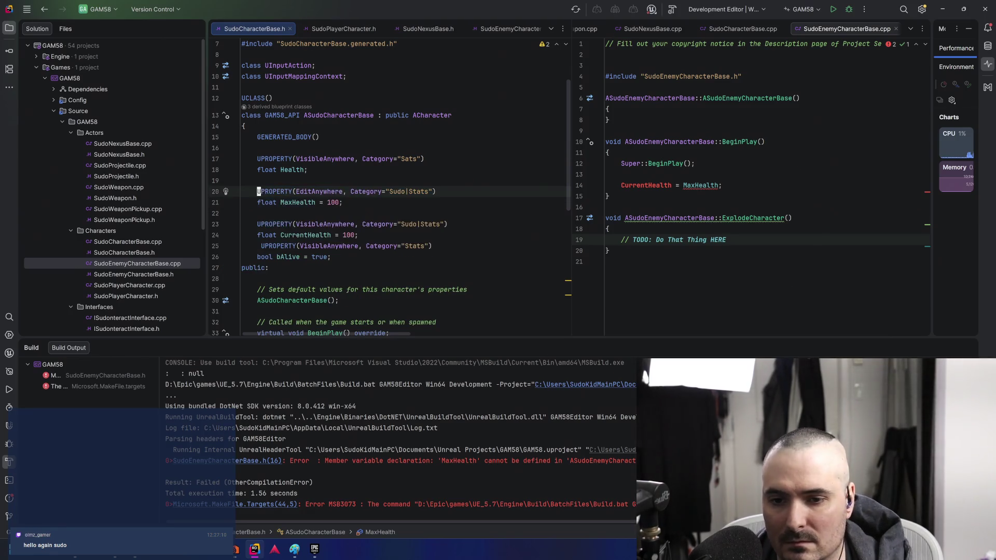
Delete the old Stats property and the bAlive line, then save the header with :w
{"action": "key", "text": "Down"}
{"action": "key", "text": "Down"}
{"action": "key", "text": "Down"}
{"action": "key", "text": "End"}
{"action": "key", "text": "Return"}
{"action": "key", "text": "Down"}
{"action": "key", "text": "Down"}
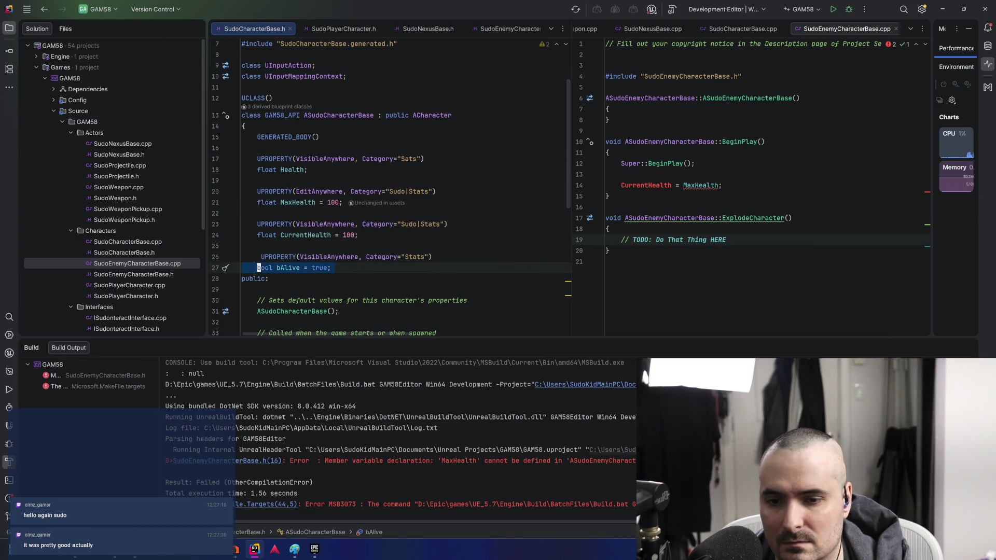
{"action": "key", "text": "k"}
{"action": "key", "text": "d"}
{"action": "key", "text": "k"}
{"action": "key", "text": "d"}
{"action": "key", "text": "d"}
{"action": "type", "text": ":w"}
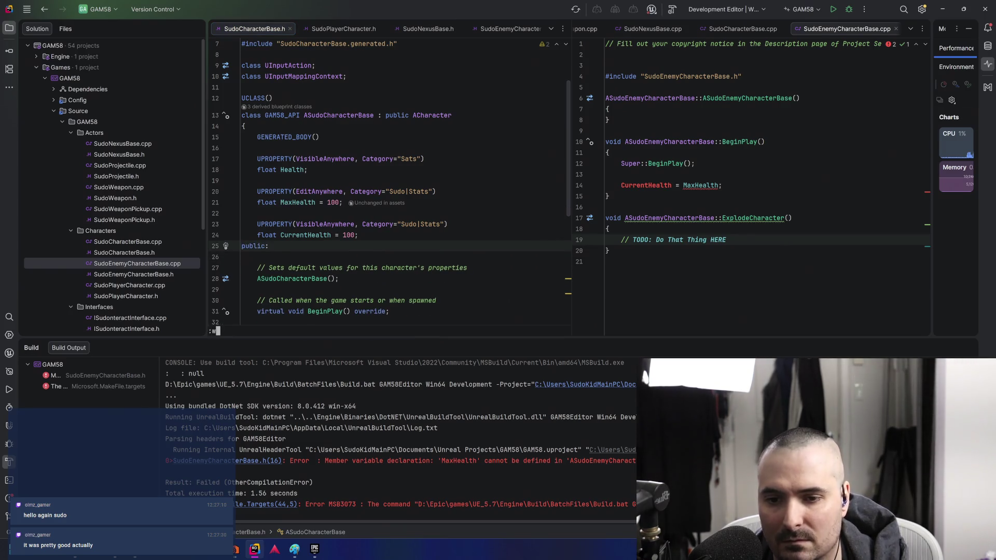
{"action": "key", "text": "Return"}
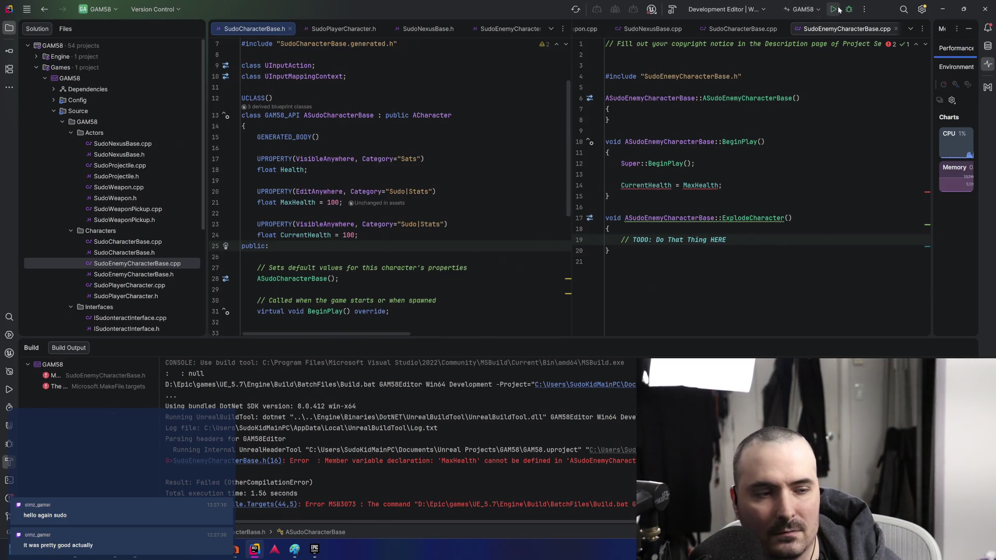
Build the project and inspect the CurrentHealth assignment in the enemy's BeginPlay
{"action": "left_click", "coordinate": [835, 9]}
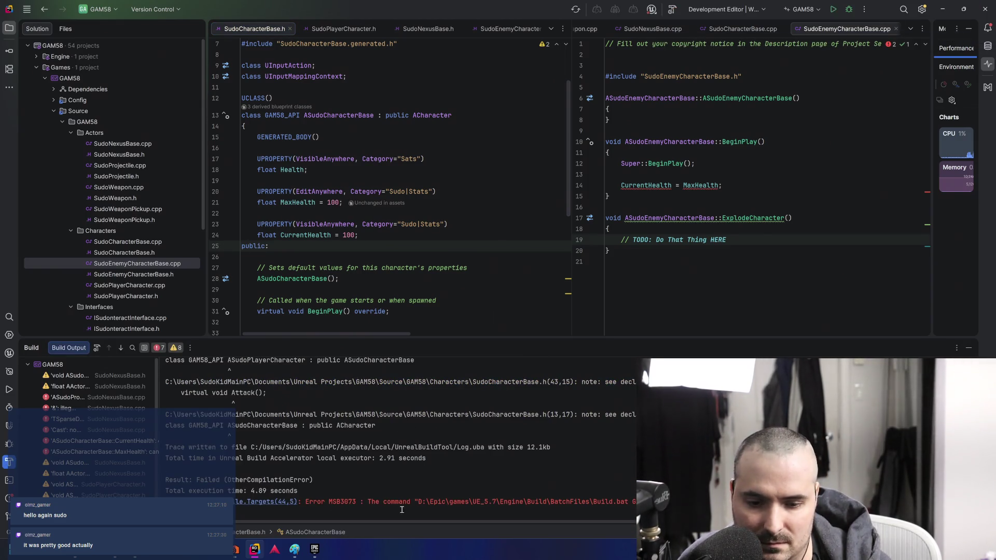
{"action": "left_click", "coordinate": [669, 185]}
{"action": "mouse_move", "coordinate": [706, 185]}
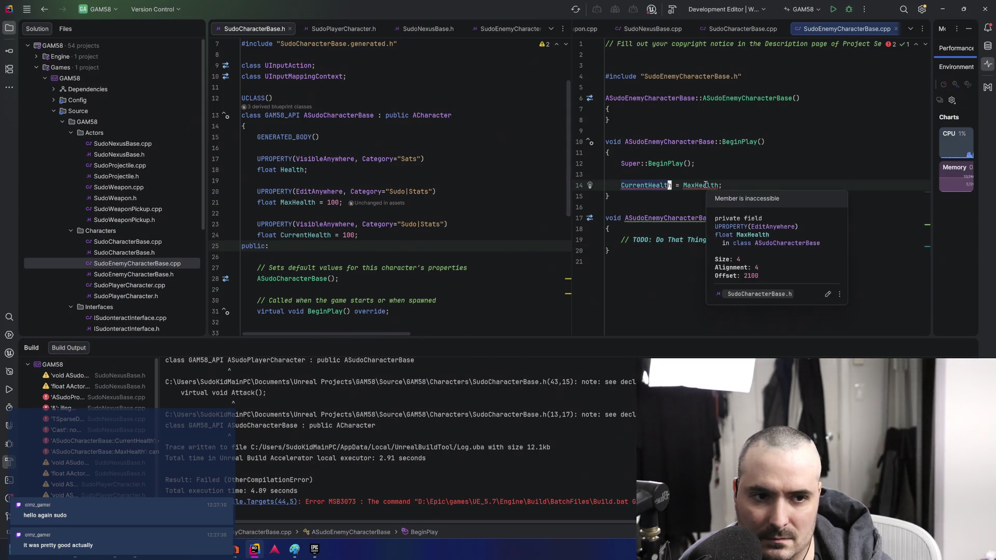
{"action": "scroll", "coordinate": [384, 187], "scroll_direction": "up", "scroll_amount": 1}
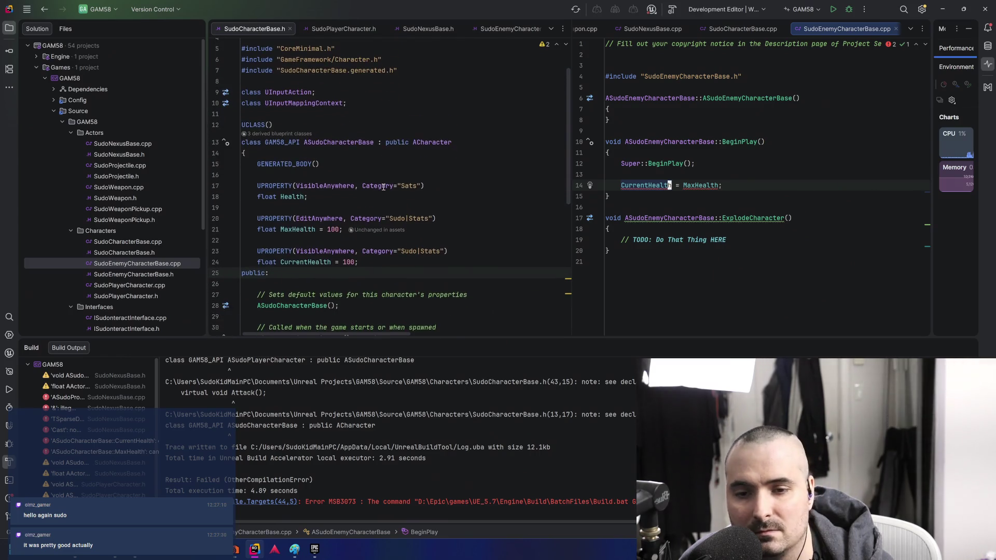
{"action": "scroll", "coordinate": [383, 187], "scroll_direction": "down", "scroll_amount": 1}
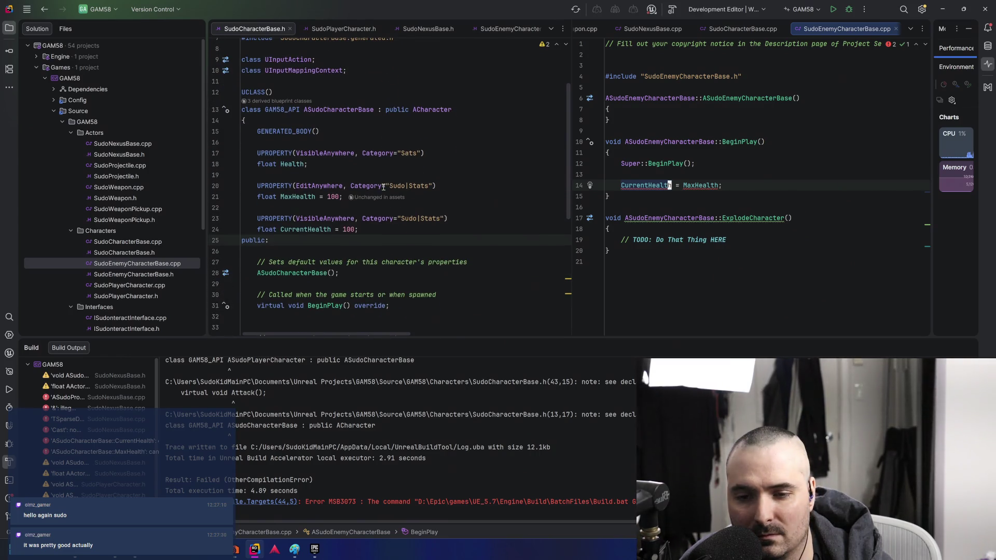
Delete the CurrentHealth = MaxHealth line, rebuild, and open the ASudoProjectile error in SudoNexusBase.cpp
{"action": "left_click", "coordinate": [315, 241]}
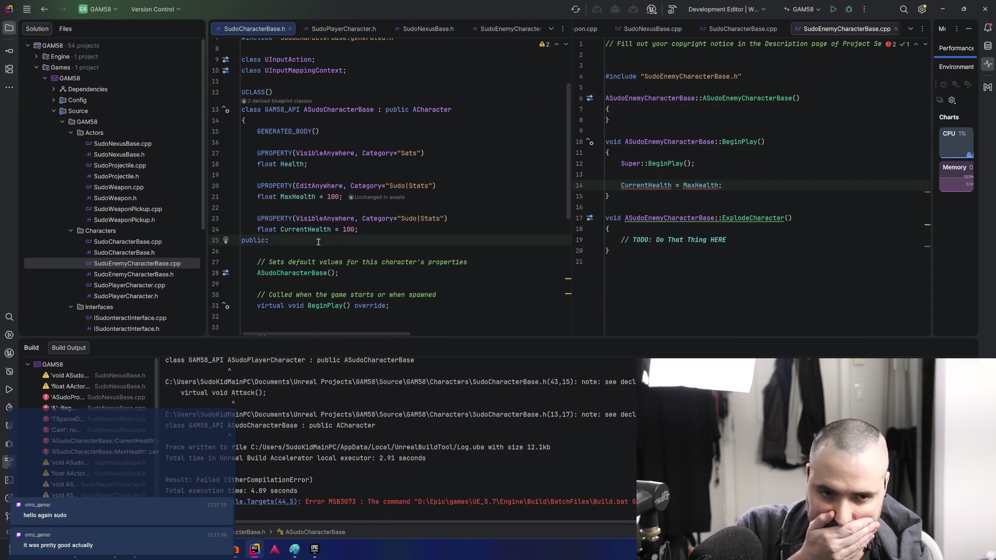
{"action": "left_click", "coordinate": [748, 188]}
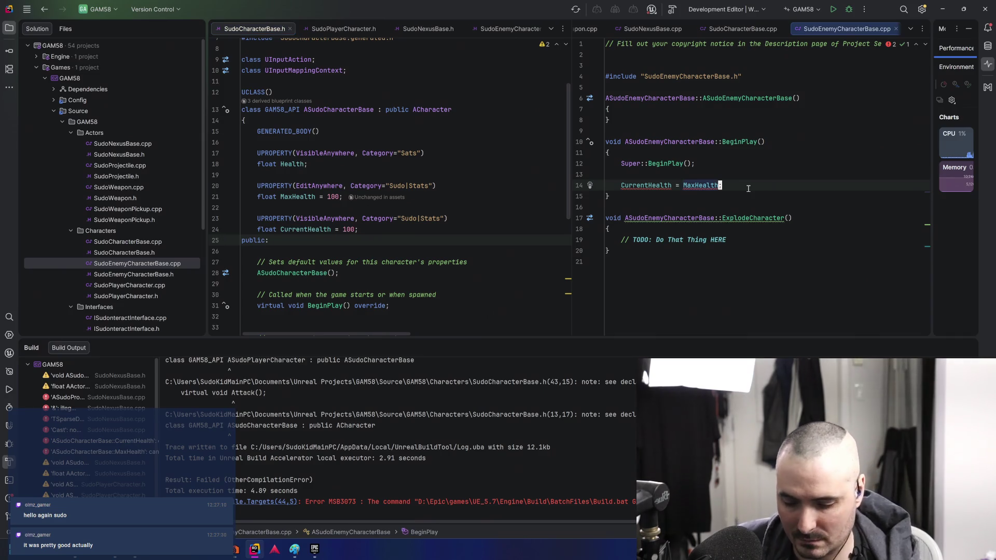
{"action": "key", "text": "shift+Home"}
{"action": "key", "text": "shift+Home"}
{"action": "key", "text": "shift+Up"}
{"action": "key", "text": "Delete"}
{"action": "key", "text": "Delete"}
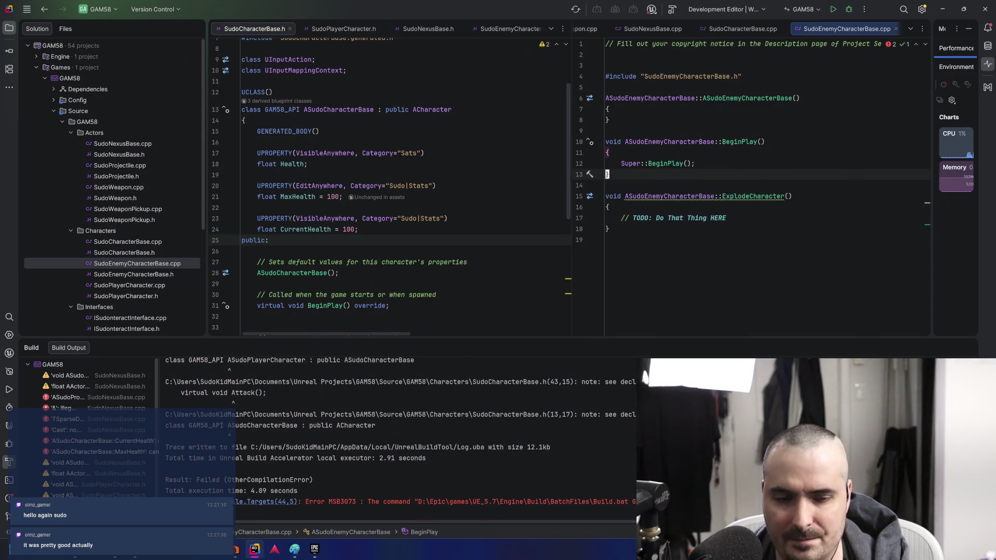
{"action": "left_click", "coordinate": [829, 10]}
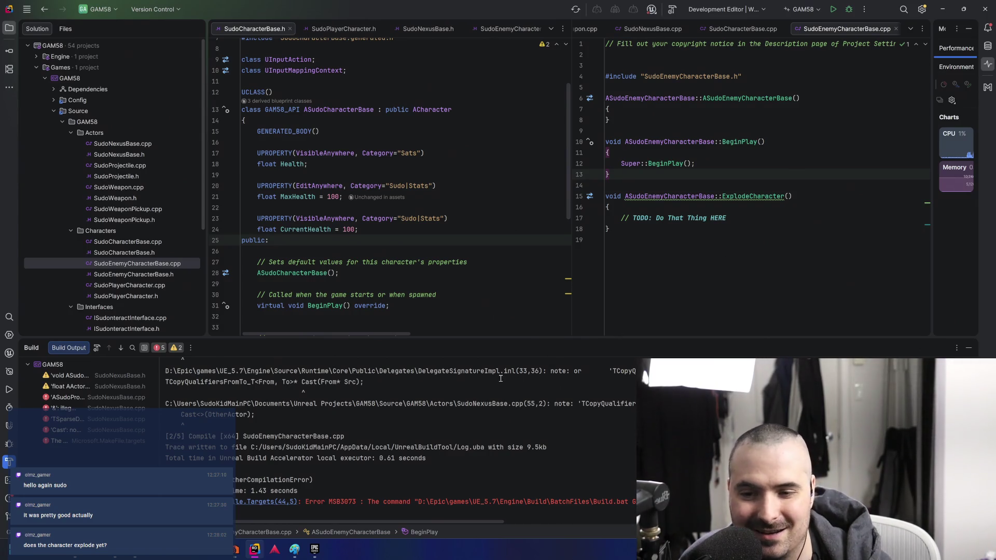
{"action": "double_click", "coordinate": [101, 397]}
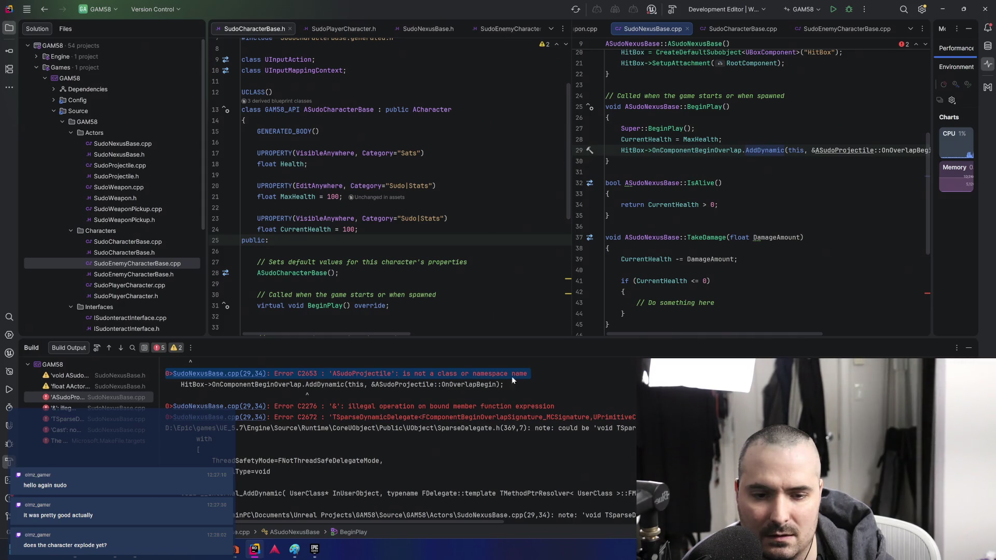
Widen the editor and change line 29's binding from ASudoProjectile to ASudoNexusBase, then save
{"action": "left_click", "coordinate": [849, 150]}
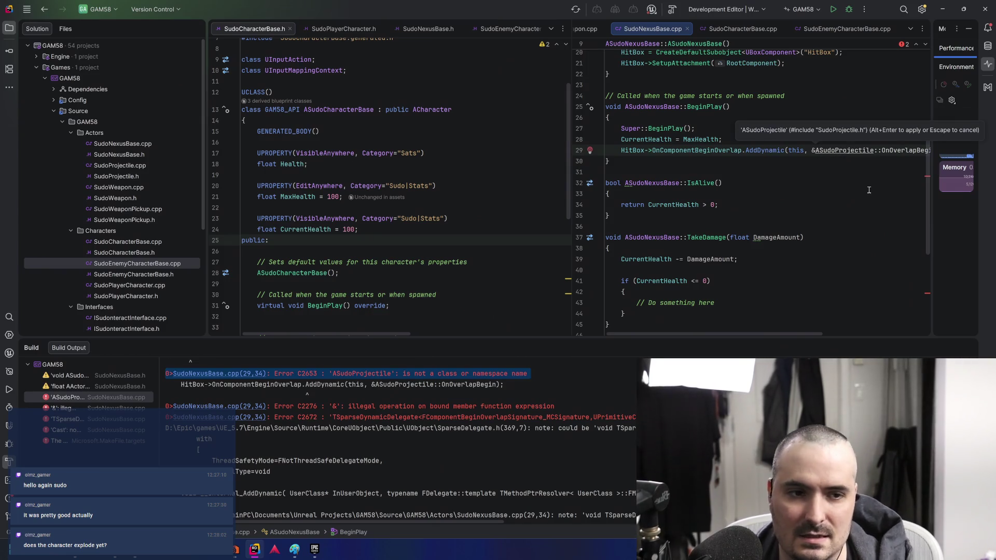
{"action": "left_click", "coordinate": [37, 28]}
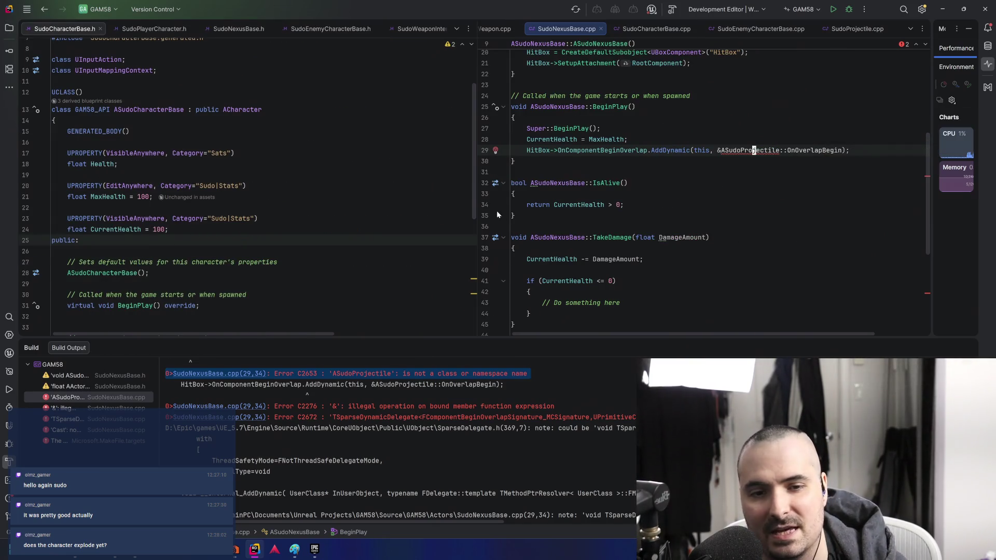
{"action": "left_click_drag", "start_coordinate": [476, 202], "coordinate": [437, 202]}
{"action": "scroll", "coordinate": [615, 202], "scroll_direction": "down", "scroll_amount": 2}
{"action": "scroll", "coordinate": [615, 202], "scroll_direction": "down", "scroll_amount": 5}
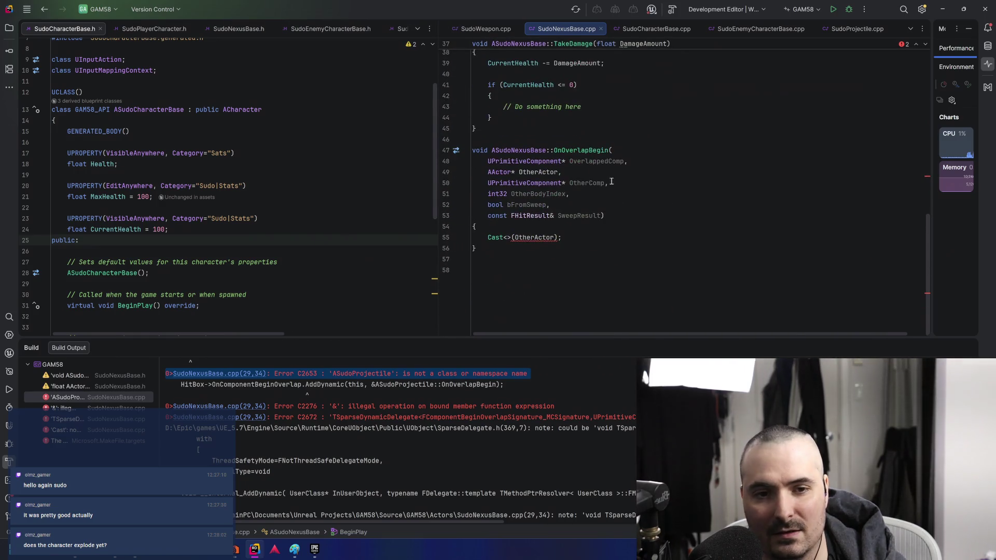
{"action": "scroll", "coordinate": [596, 148], "scroll_direction": "up", "scroll_amount": 7}
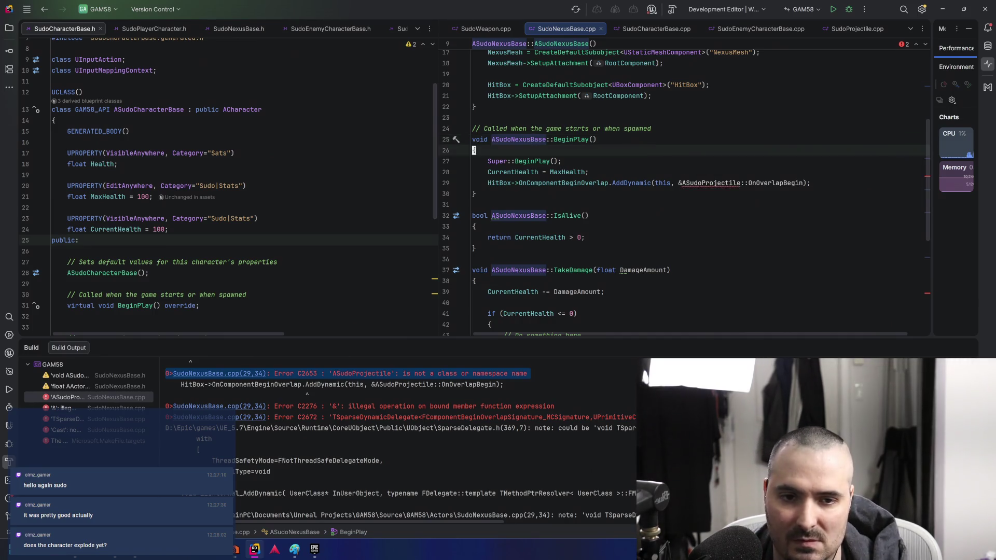
{"action": "left_click", "coordinate": [490, 183]}
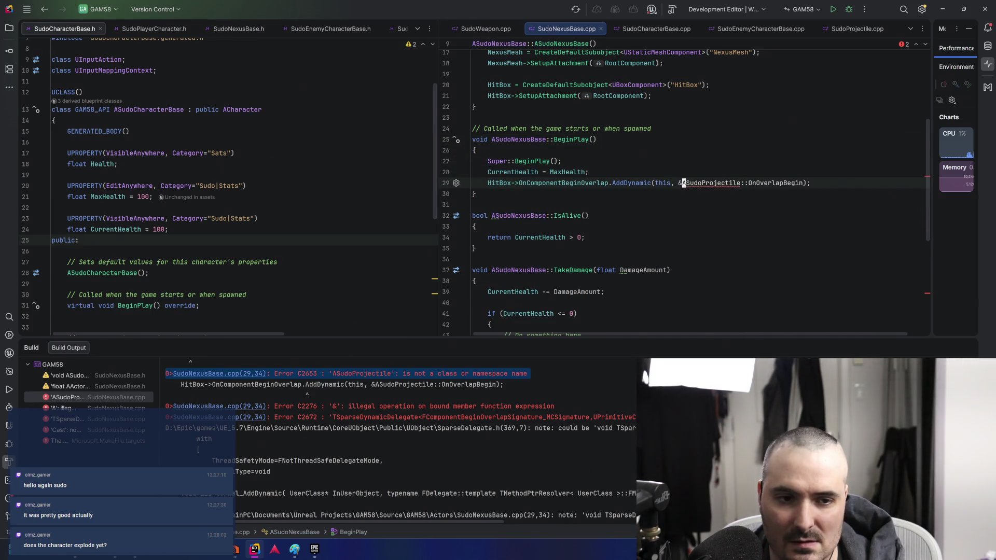
{"action": "left_click", "coordinate": [738, 183]}
{"action": "type", "text": "NexusBase"}
{"action": "key", "text": "Return"}
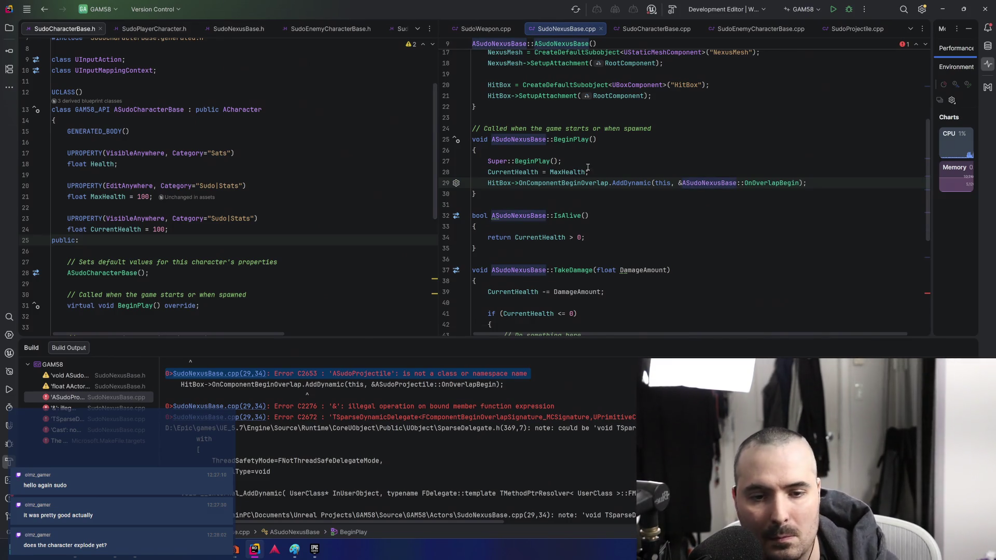
Make IsAlive() a const function and place the caret in OnOverlapBegin's Cast call
{"action": "scroll", "coordinate": [538, 161], "scroll_direction": "down", "scroll_amount": 3}
{"action": "mouse_move", "coordinate": [495, 119]}
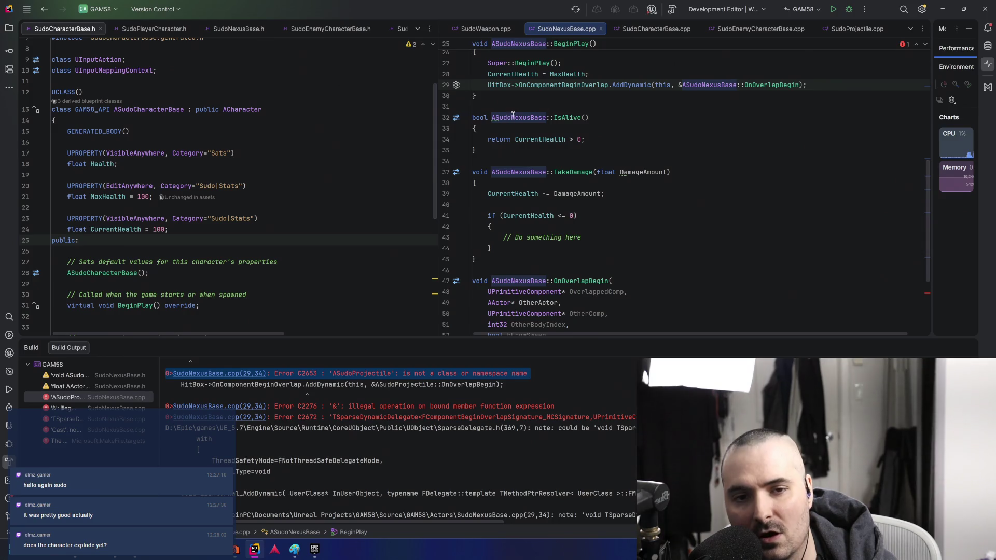
{"action": "left_click", "coordinate": [493, 118]}
{"action": "key", "text": "alt+Return"}
{"action": "key", "text": "Return"}
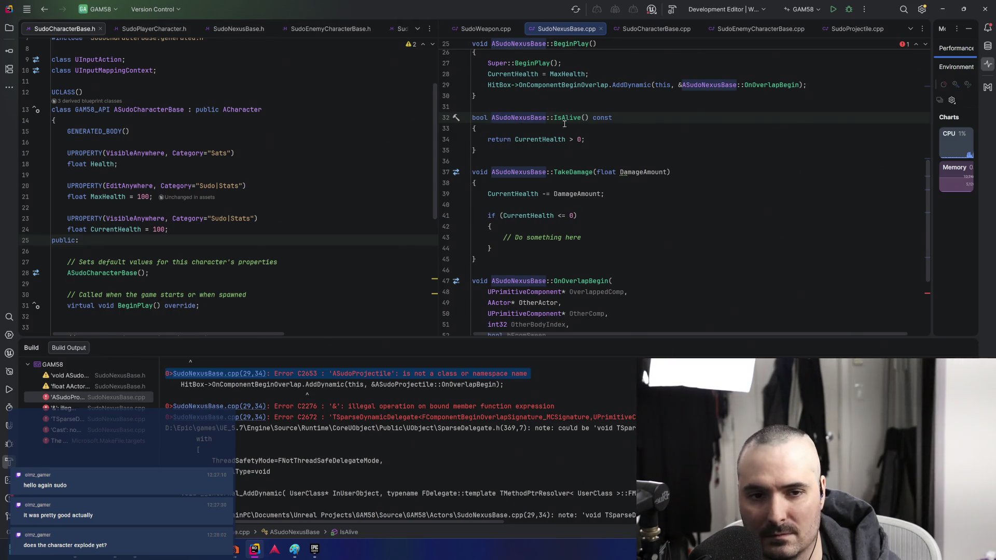
{"action": "scroll", "coordinate": [557, 140], "scroll_direction": "down", "scroll_amount": 4}
{"action": "scroll", "coordinate": [549, 213], "scroll_direction": "up", "scroll_amount": 4}
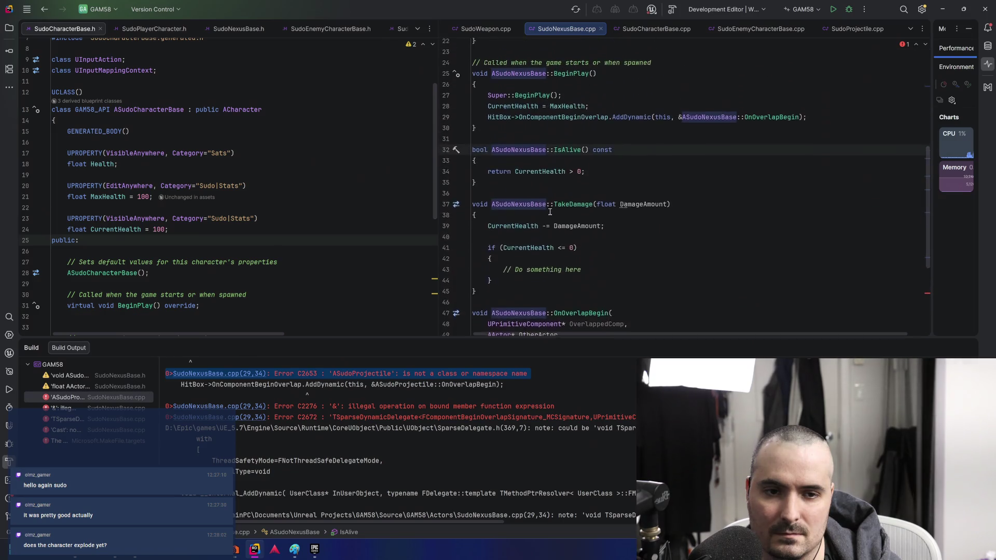
{"action": "scroll", "coordinate": [550, 213], "scroll_direction": "down", "scroll_amount": 4}
{"action": "left_click", "coordinate": [536, 237]}
{"action": "left_click", "coordinate": [505, 237]}
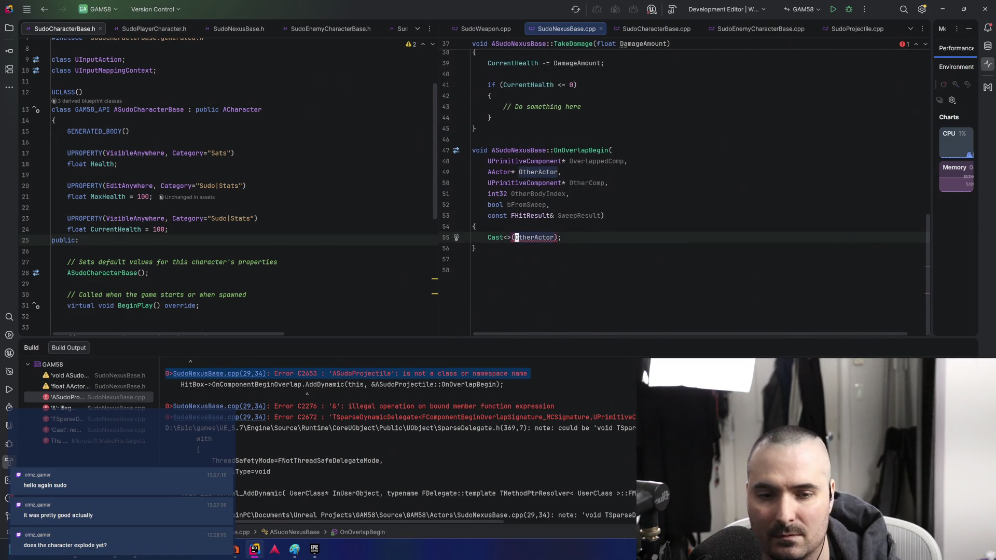
Turn line 56 into 'if (ASudoEnemyCharacterBase* Enemy = Cast<ASudoEnemyCharacterBase>(OtherActor))'
{"action": "type", "text": "ASudoE"}
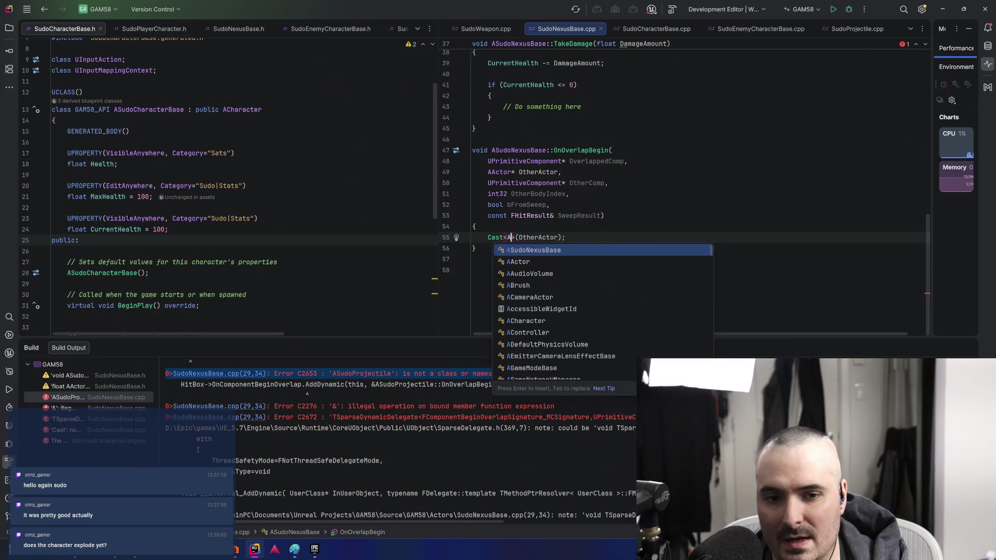
{"action": "key", "text": "Return"}
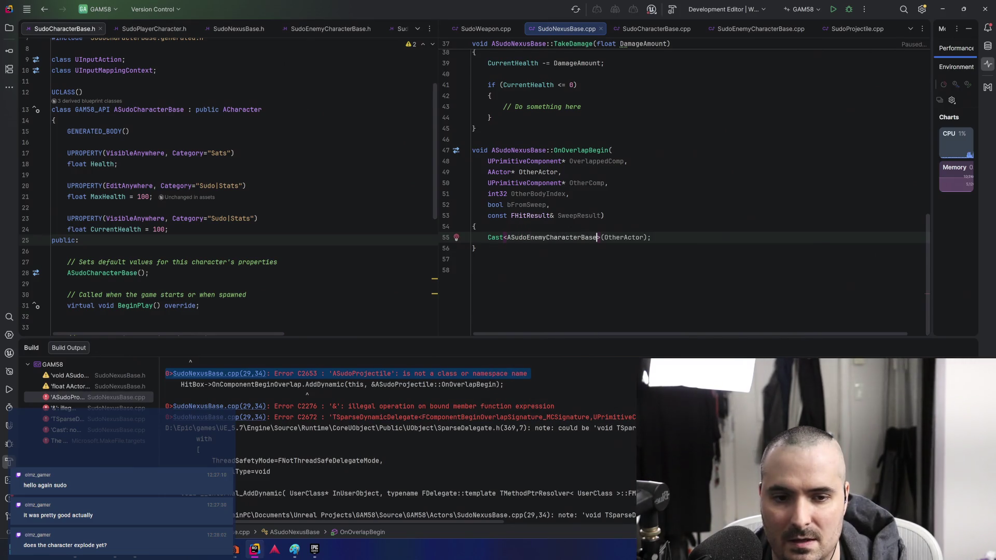
{"action": "key", "text": "Home"}
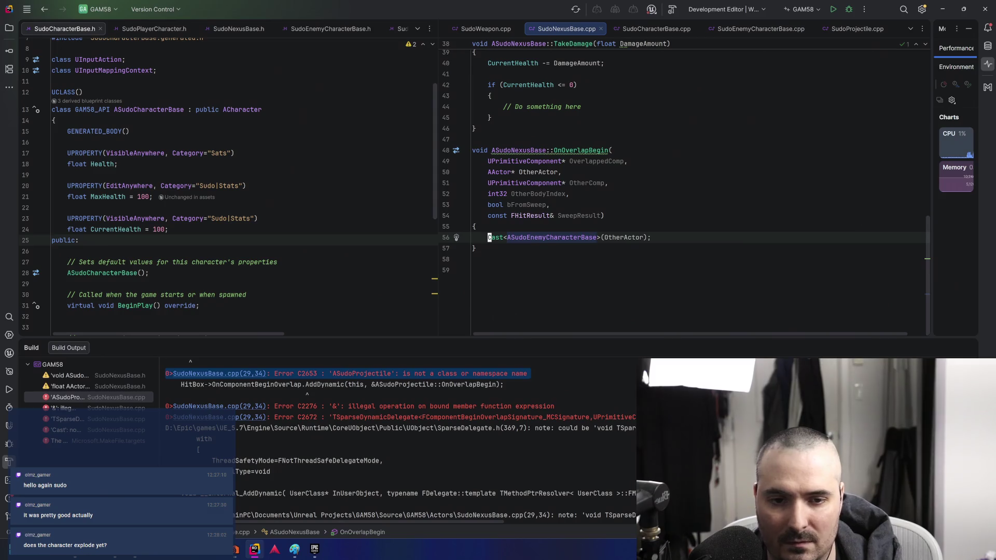
{"action": "type", "text": "if ("}
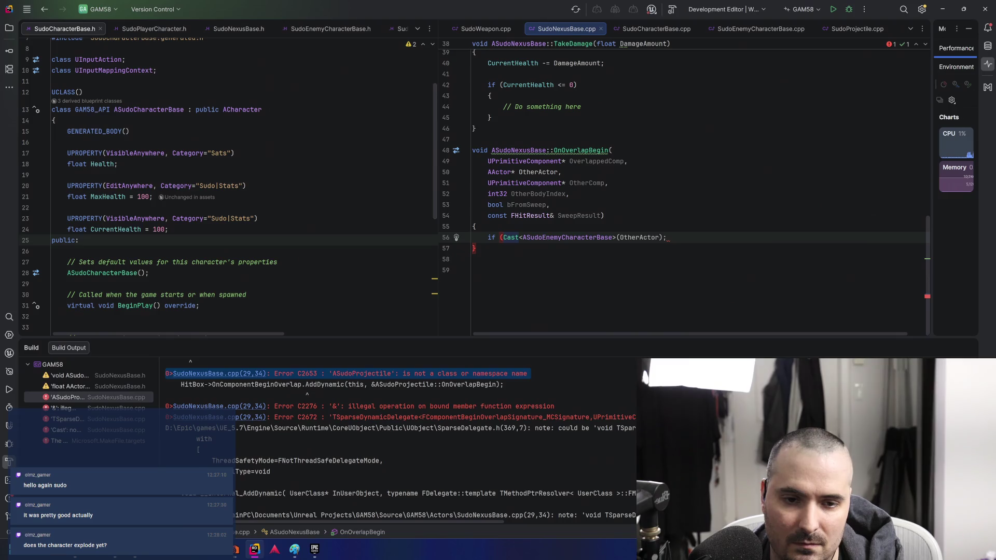
{"action": "type", "text": "ASudoEnemyCharacterBase"}
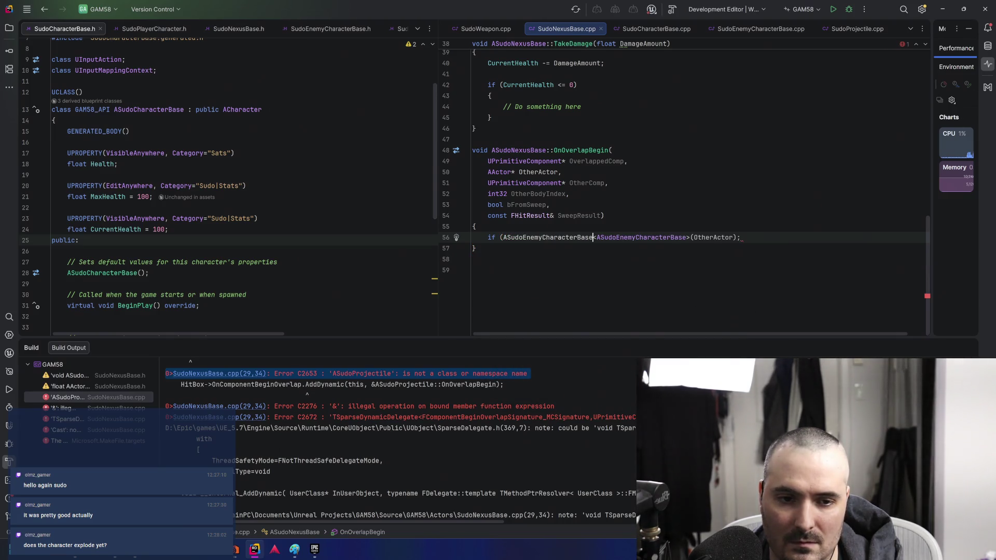
{"action": "key", "text": "Tab"}
{"action": "type", "text": "* C"}
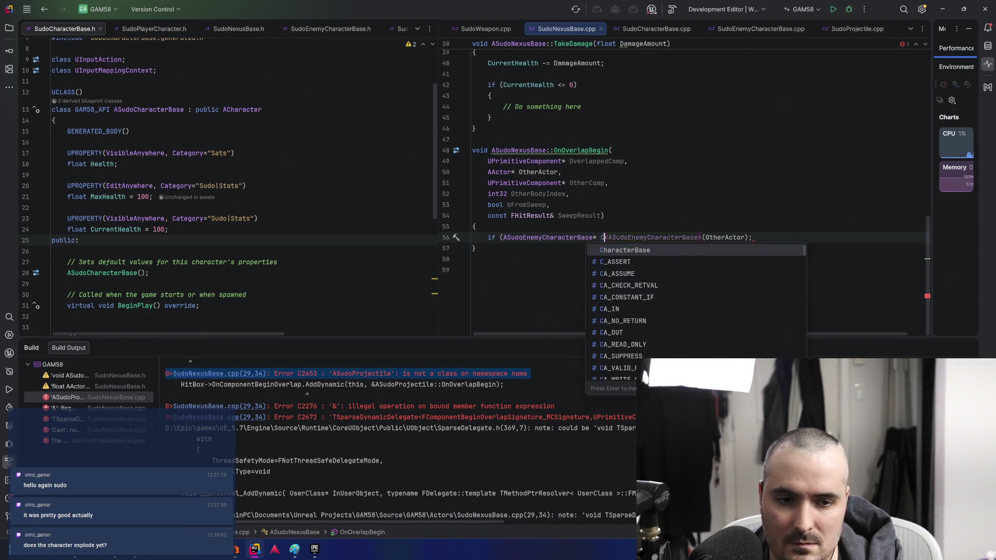
{"action": "type", "text": "ast"}
{"action": "key", "text": "Left"}
{"action": "key", "text": "Left"}
{"action": "key", "text": "Left"}
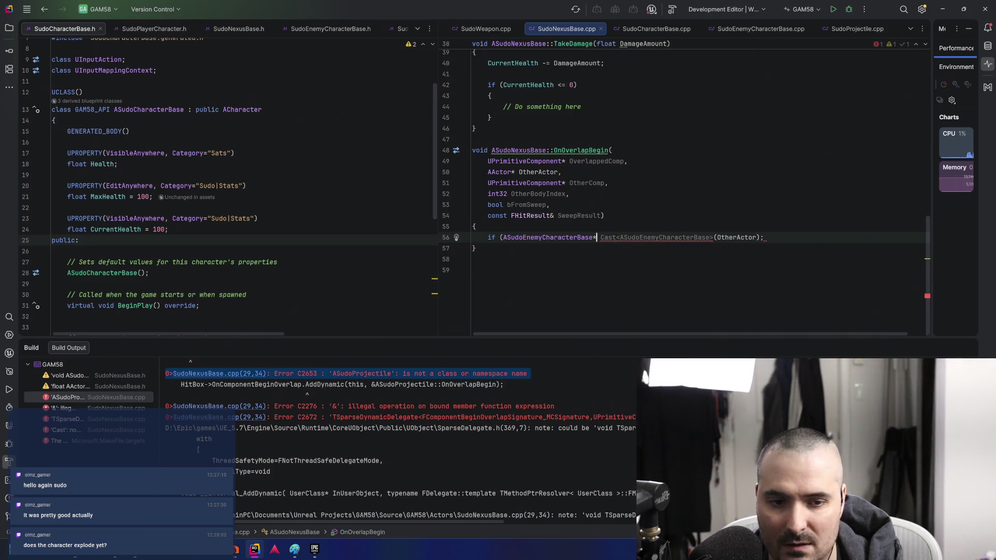
{"action": "type", "text": "Enemy"}
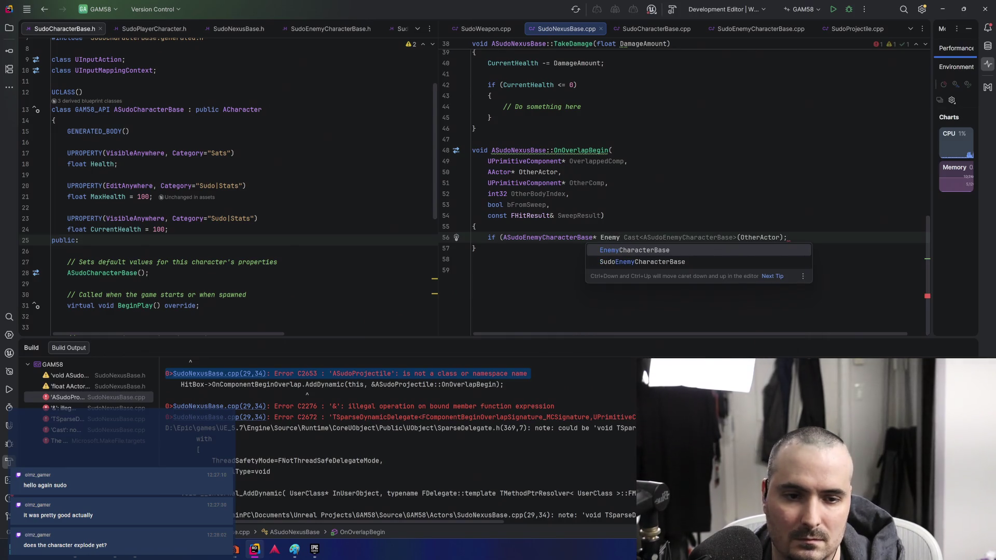
{"action": "key", "text": "Escape"}
{"action": "type", "text": "="}
{"action": "key", "text": "End"}
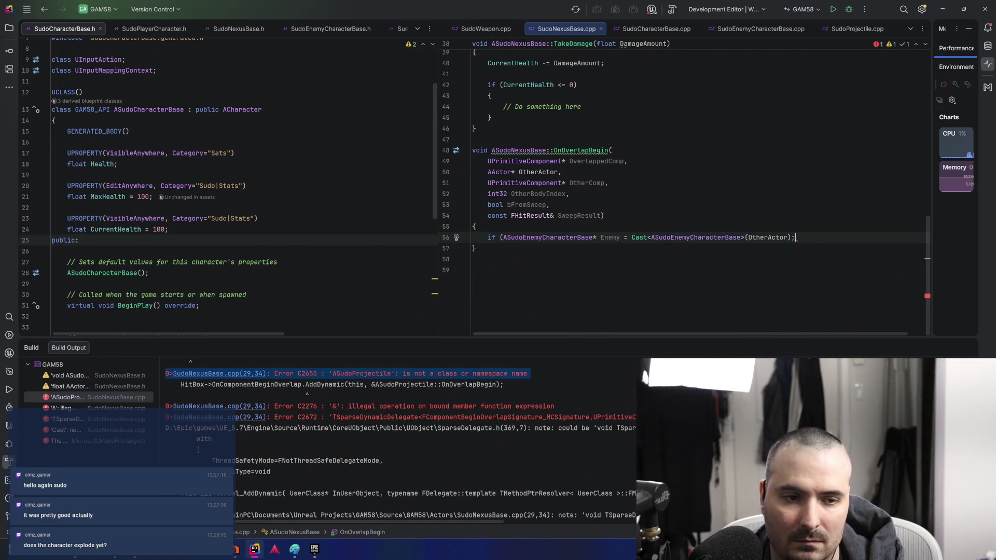
{"action": "key", "text": "BackSpace"}
{"action": "type", "text": ")"}
Add a braced body calling Enemy->ExplodeCharacter(); inside the if
{"action": "key", "text": "Return"}
{"action": "type", "text": "{"}
{"action": "key", "text": "Return"}
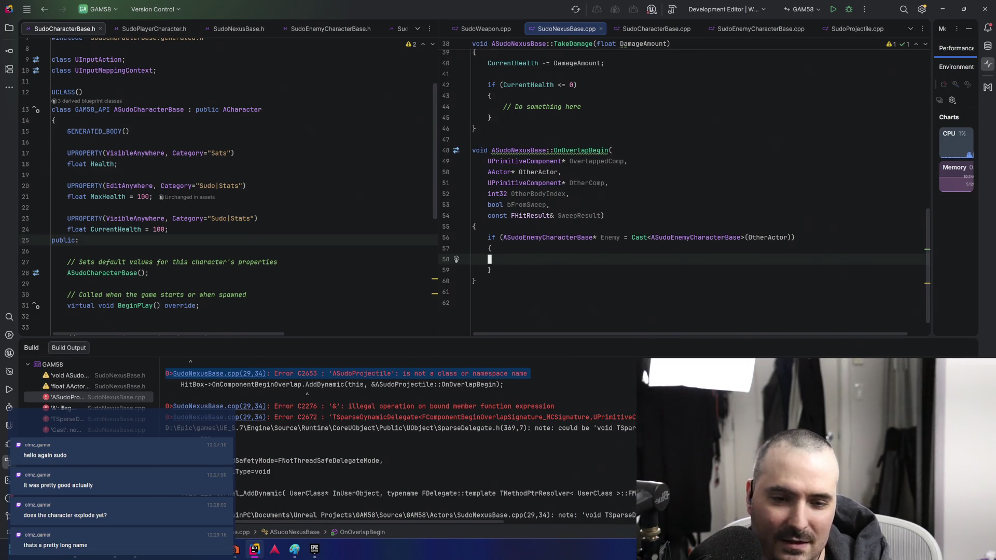
{"action": "key", "text": "Tab"}
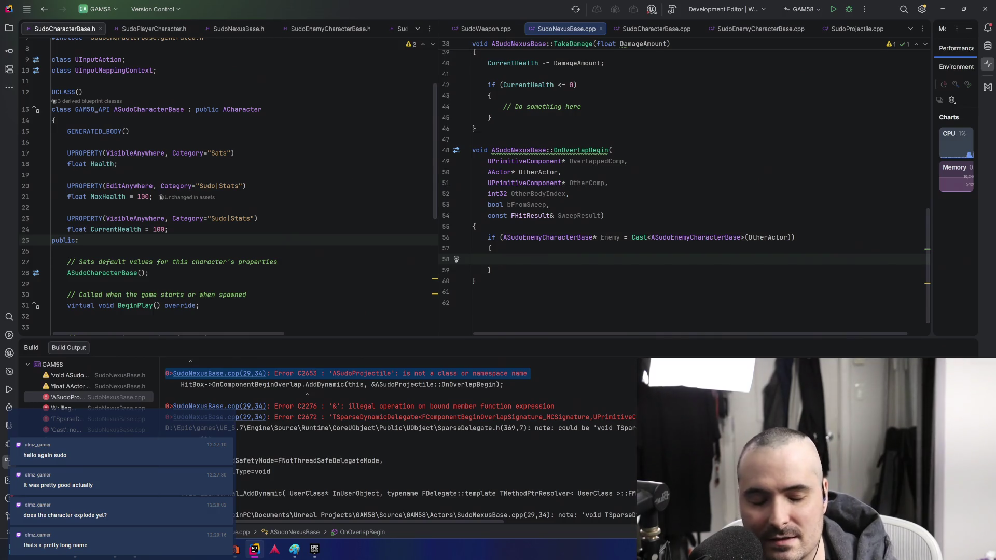
{"action": "type", "text": "Enemy"}
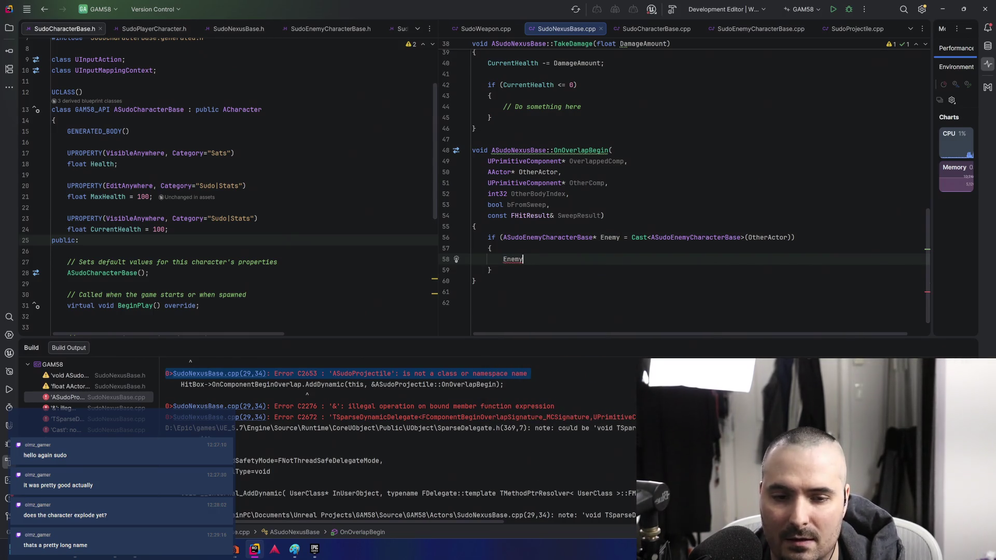
{"action": "type", "text": "->Ex"}
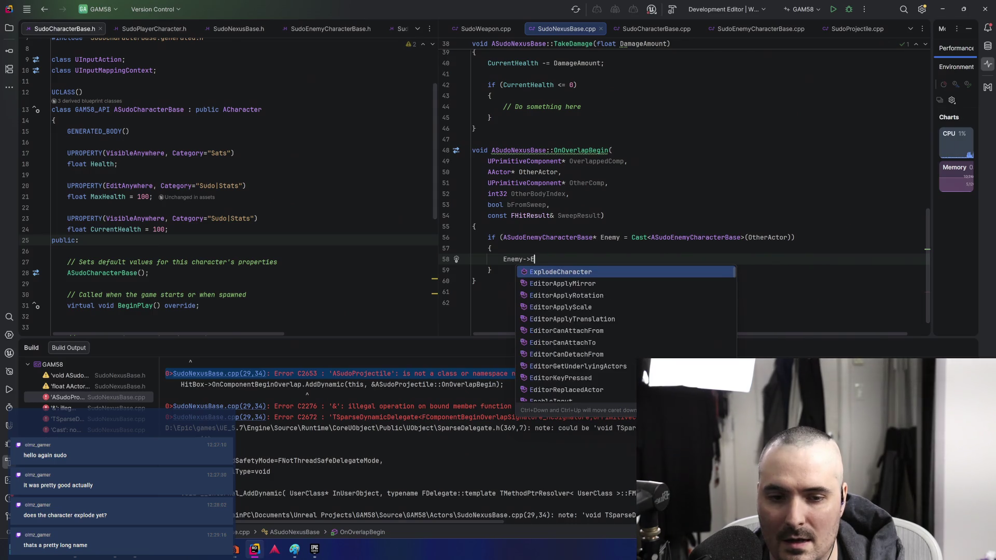
{"action": "key", "text": "Return"}
{"action": "type", "text": ";"}
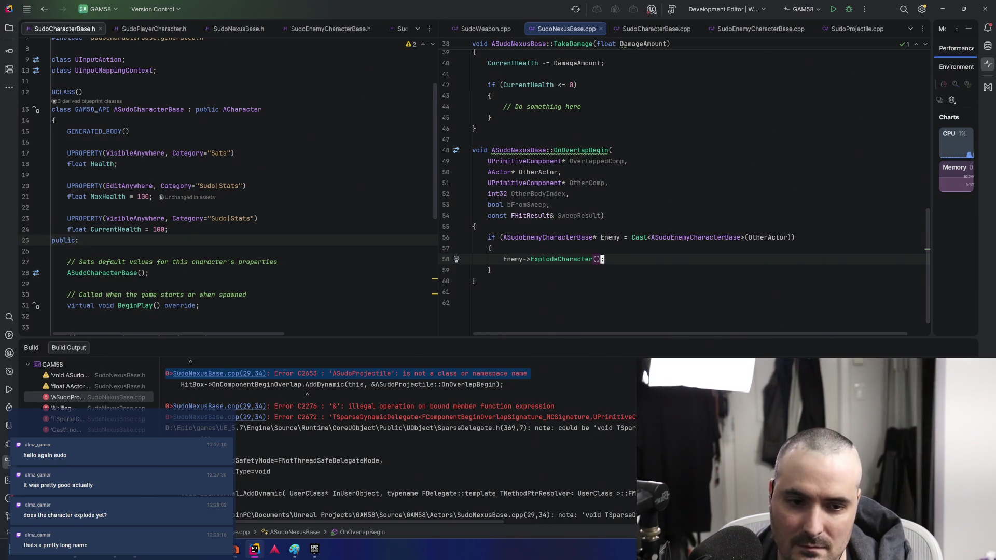
{"action": "type", "text": ":w"}
{"action": "key", "text": "Up"}
{"action": "key", "text": "Up"}
{"action": "key", "text": "Up"}
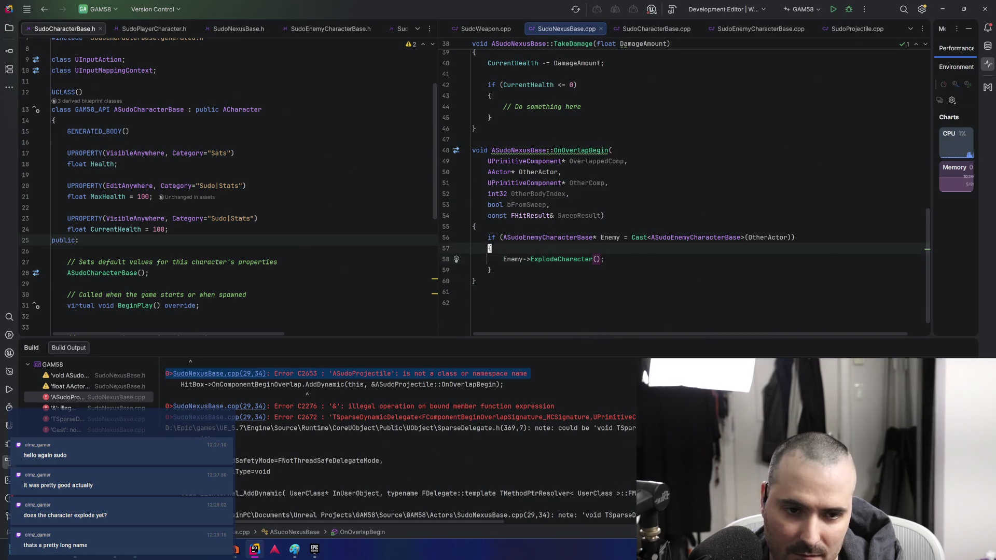
{"action": "key", "text": "Up"}
{"action": "key", "text": "Up"}
{"action": "key", "text": "Down"}
{"action": "key", "text": "Down"}
{"action": "key", "text": "Down"}
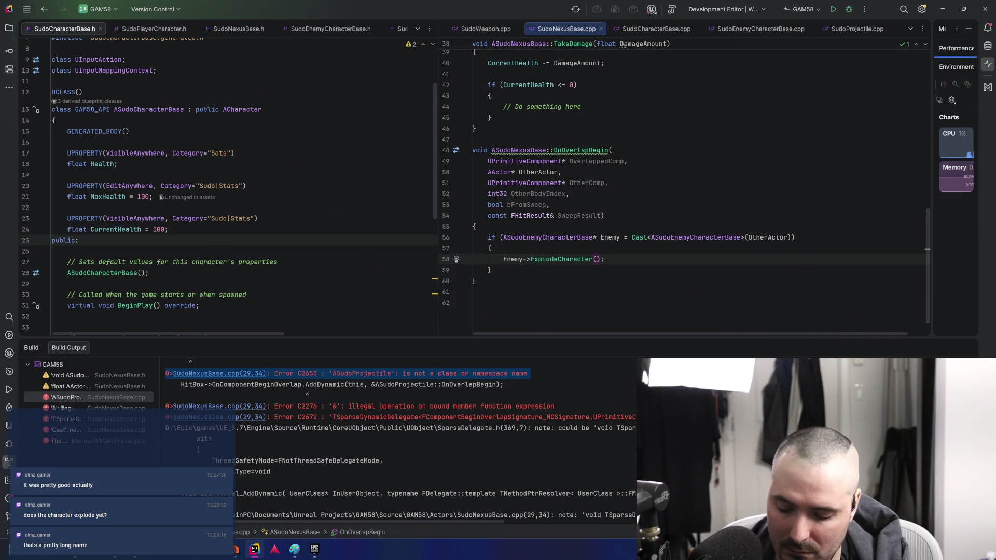
Open the Windows search to look for the Paint app
{"action": "key", "text": "super"}
Launch Paint, fill the new canvas black, and select the brush with white colour
{"action": "type", "text": "paint"}
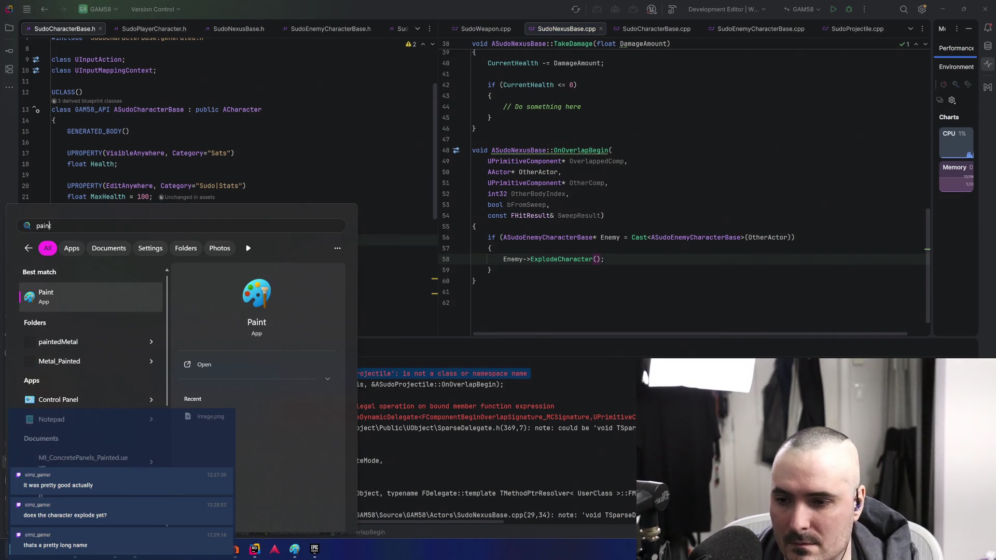
{"action": "key", "text": "Return"}
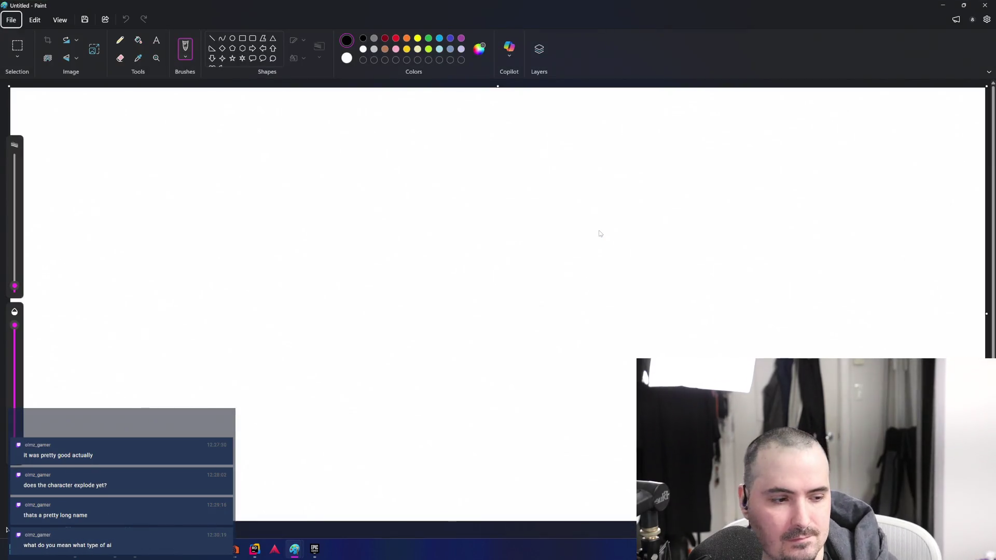
{"action": "left_click", "coordinate": [138, 40]}
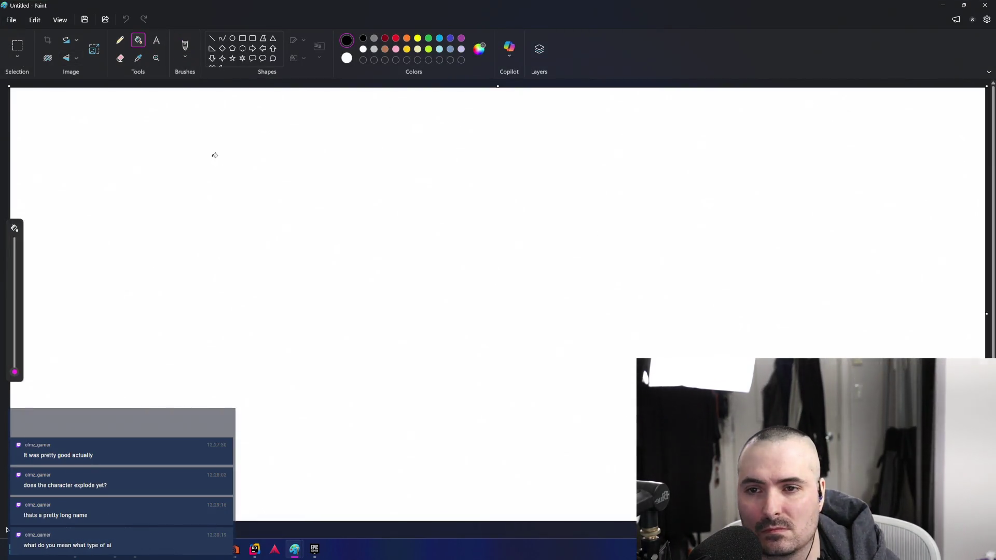
{"action": "left_click", "coordinate": [213, 154]}
{"action": "left_click", "coordinate": [185, 47]}
{"action": "left_click", "coordinate": [363, 48]}
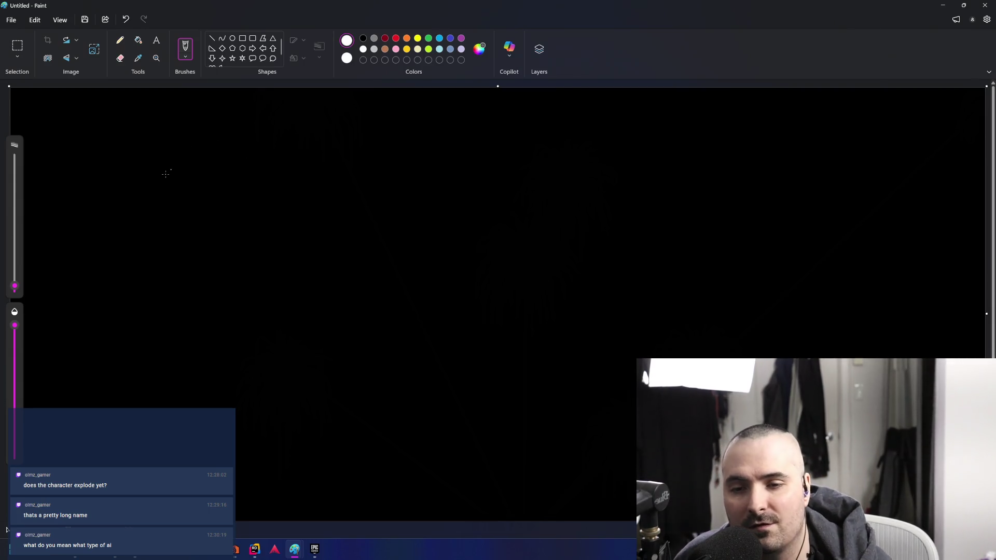
Draw two tall white boxes, each divided by two horizontal lines
{"action": "mouse_move", "coordinate": [164, 174]}
{"action": "left_mouse_down"}
{"action": "mouse_move", "coordinate": [276, 174]}
{"action": "mouse_move", "coordinate": [280, 438]}
{"action": "mouse_move", "coordinate": [150, 452]}
{"action": "mouse_move", "coordinate": [131, 136]}
{"action": "left_mouse_up"}
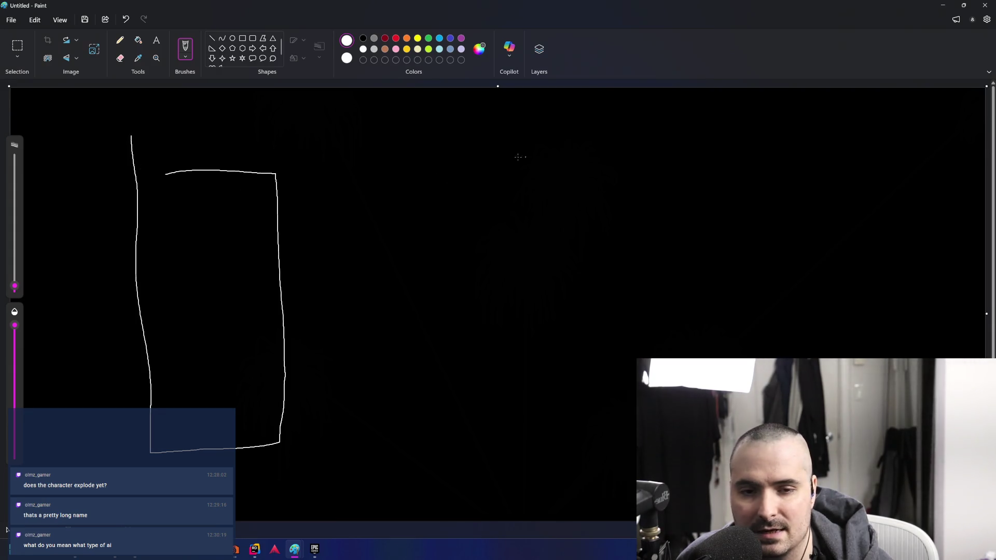
{"action": "left_click_drag", "start_coordinate": [171, 174], "coordinate": [133, 174]}
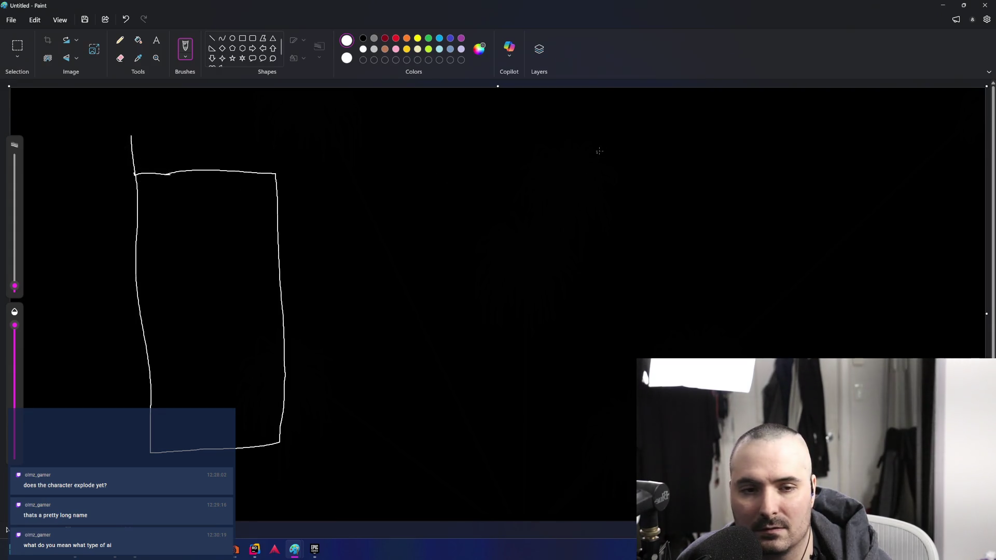
{"action": "left_click_drag", "start_coordinate": [598, 167], "coordinate": [605, 348]}
{"action": "mouse_move", "coordinate": [597, 167]}
{"action": "left_mouse_down"}
{"action": "mouse_move", "coordinate": [700, 179]}
{"action": "mouse_move", "coordinate": [720, 358]}
{"action": "mouse_move", "coordinate": [600, 378]}
{"action": "left_mouse_up"}
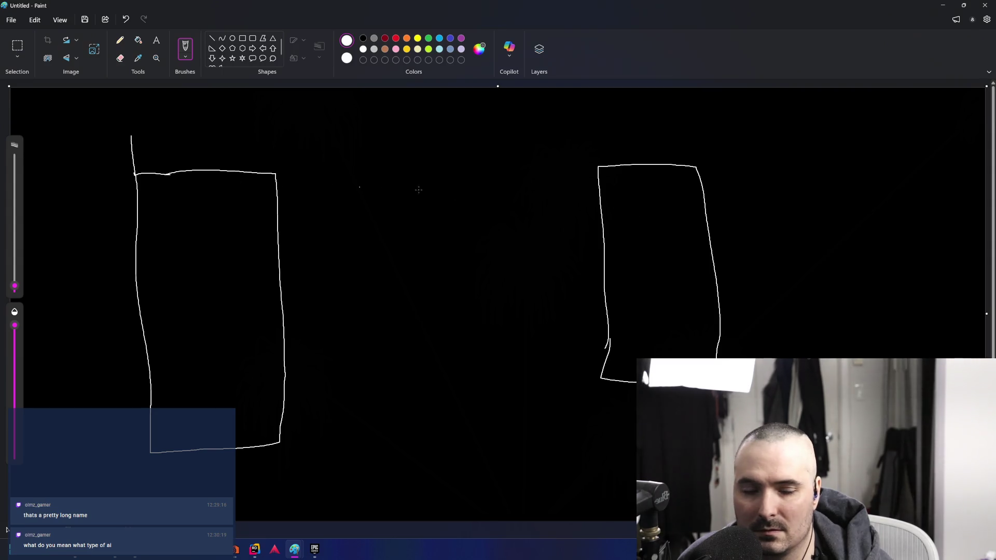
{"action": "left_click_drag", "start_coordinate": [603, 229], "coordinate": [699, 225]}
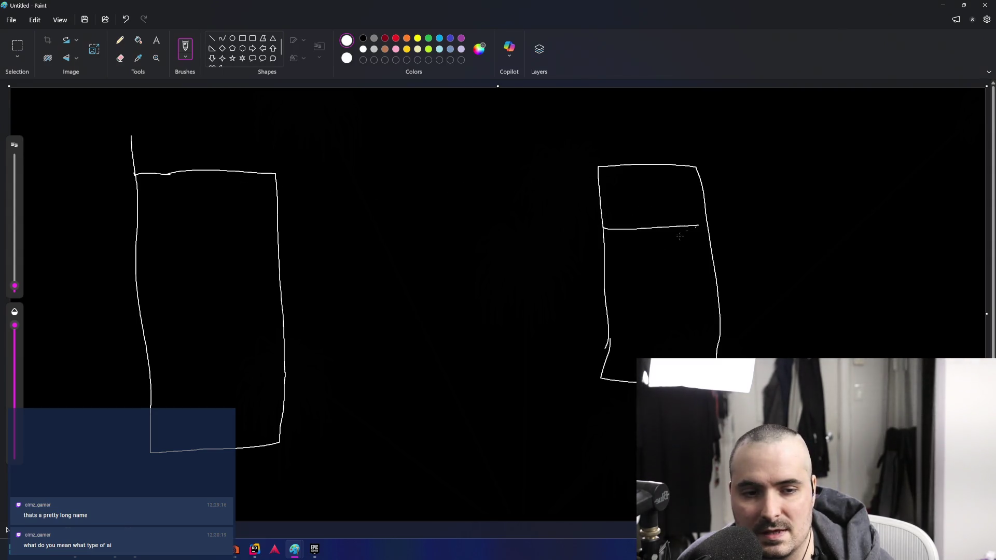
{"action": "left_click_drag", "start_coordinate": [605, 305], "coordinate": [780, 294]}
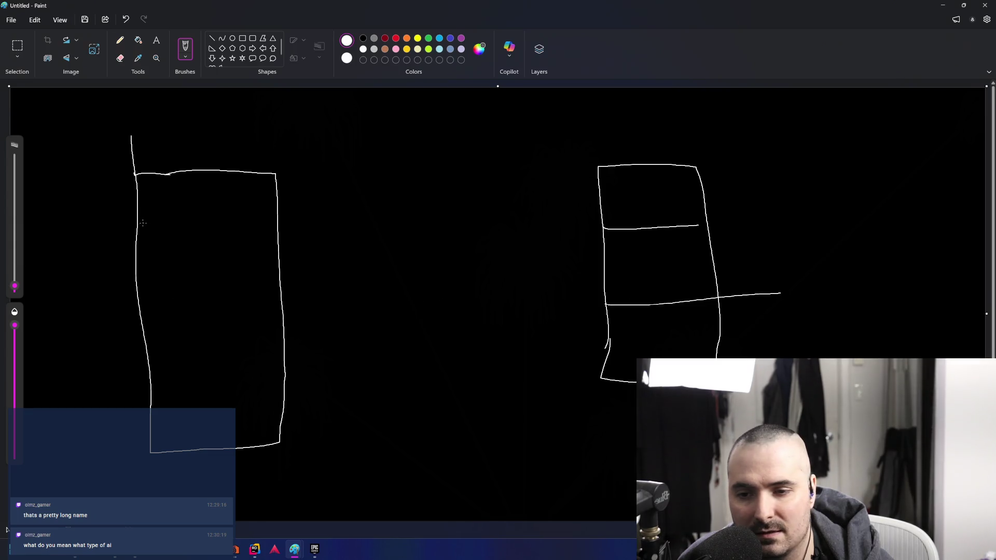
{"action": "left_click_drag", "start_coordinate": [138, 226], "coordinate": [274, 223]}
{"action": "left_click_drag", "start_coordinate": [142, 367], "coordinate": [241, 370]}
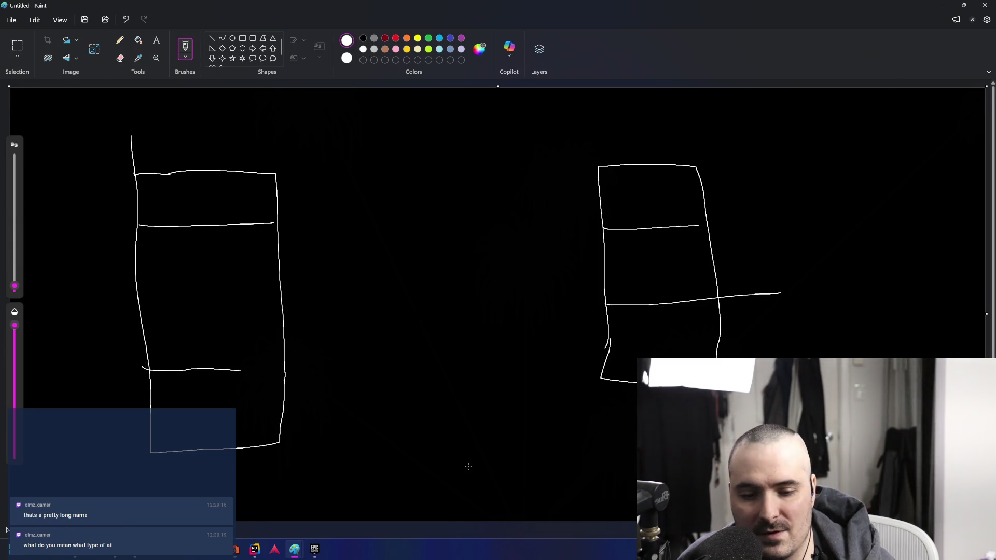
Draw a crossed box at the bottom, a long bar across the top, and up/down arrows
{"action": "mouse_move", "coordinate": [391, 469]}
{"action": "left_mouse_down"}
{"action": "mouse_move", "coordinate": [394, 521]}
{"action": "mouse_move", "coordinate": [506, 457]}
{"action": "mouse_move", "coordinate": [511, 521]}
{"action": "left_mouse_up"}
{"action": "mouse_move", "coordinate": [441, 497]}
{"action": "left_mouse_down"}
{"action": "mouse_move", "coordinate": [462, 493]}
{"action": "mouse_move", "coordinate": [444, 511]}
{"action": "left_mouse_up"}
{"action": "left_click_drag", "start_coordinate": [218, 98], "coordinate": [225, 142]}
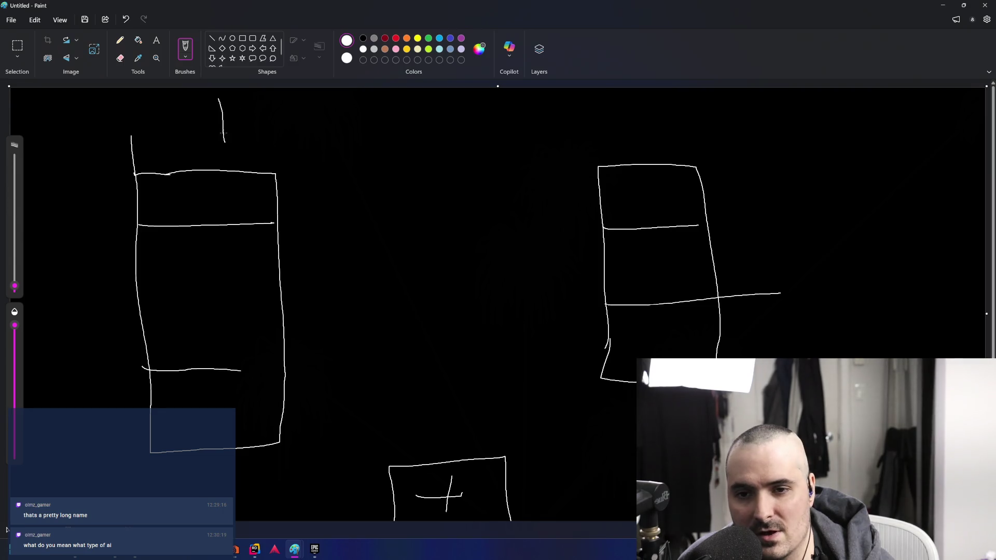
{"action": "mouse_move", "coordinate": [215, 95]}
{"action": "left_mouse_down"}
{"action": "mouse_move", "coordinate": [680, 110]}
{"action": "mouse_move", "coordinate": [344, 149]}
{"action": "mouse_move", "coordinate": [200, 137]}
{"action": "left_mouse_up"}
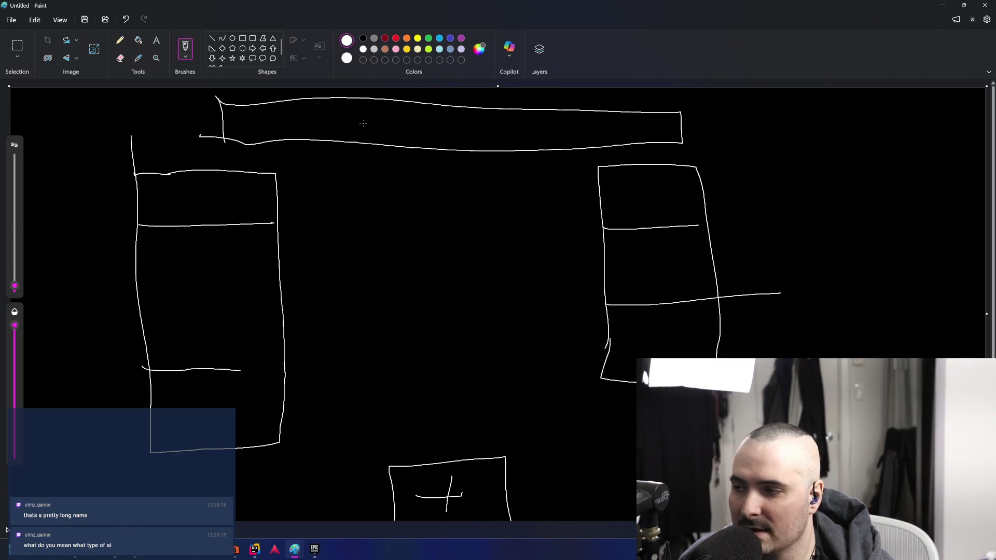
{"action": "mouse_move", "coordinate": [407, 150]}
{"action": "left_mouse_down"}
{"action": "mouse_move", "coordinate": [435, 373]}
{"action": "mouse_move", "coordinate": [446, 397]}
{"action": "mouse_move", "coordinate": [422, 389]}
{"action": "mouse_move", "coordinate": [436, 408]}
{"action": "left_mouse_up"}
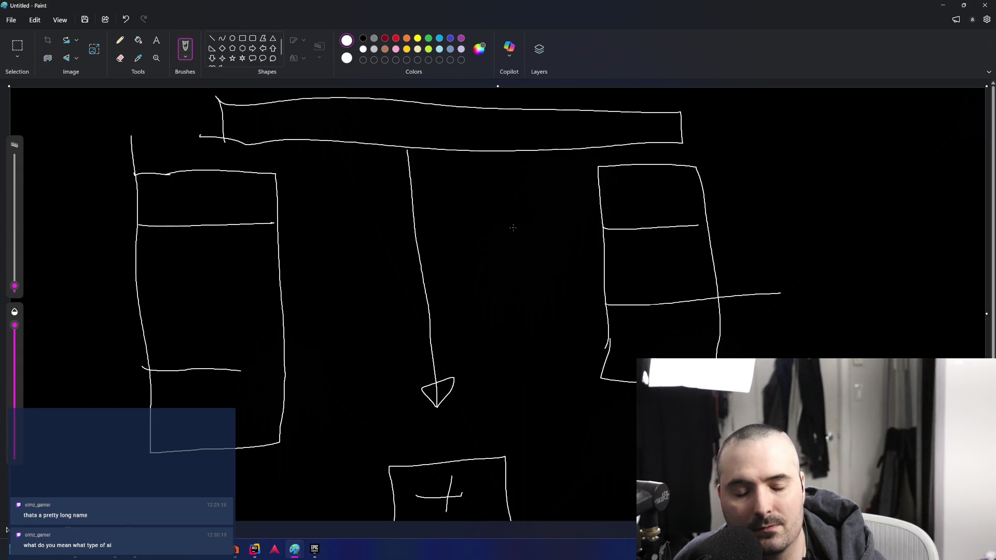
{"action": "left_click", "coordinate": [462, 385]}
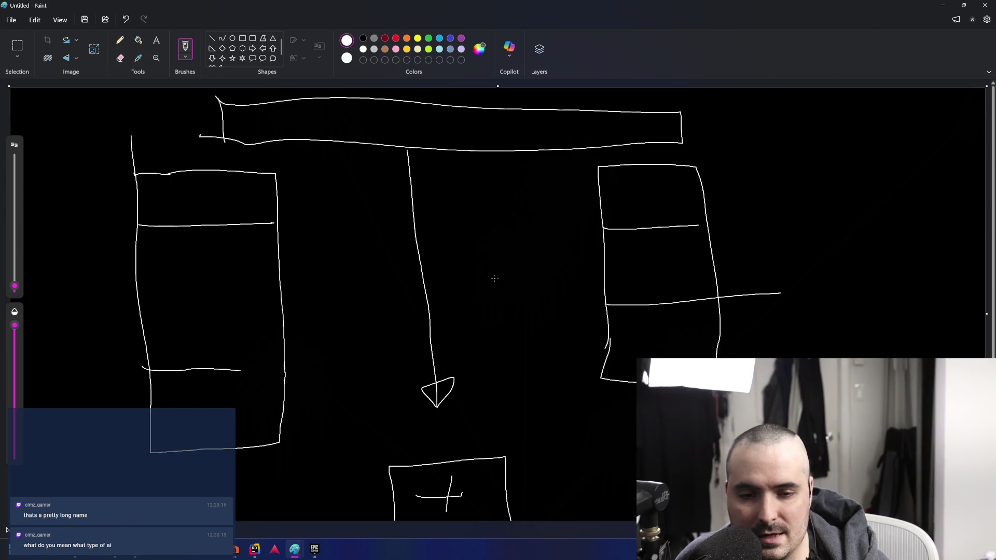
{"action": "mouse_move", "coordinate": [480, 403]}
{"action": "left_mouse_down"}
{"action": "mouse_move", "coordinate": [440, 244]}
{"action": "mouse_move", "coordinate": [463, 262]}
{"action": "mouse_move", "coordinate": [445, 234]}
{"action": "left_mouse_up"}
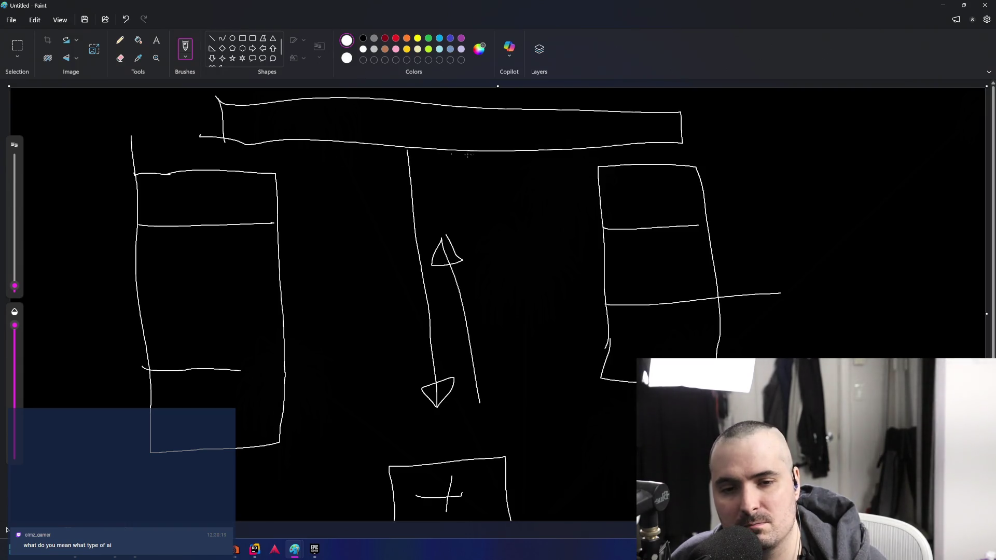
Add a flat shape under the top bar, strokes around the cross, and corner loops, undoing the last loop
{"action": "mouse_move", "coordinate": [515, 157]}
{"action": "left_mouse_down"}
{"action": "mouse_move", "coordinate": [310, 164]}
{"action": "mouse_move", "coordinate": [519, 179]}
{"action": "mouse_move", "coordinate": [511, 154]}
{"action": "left_mouse_up"}
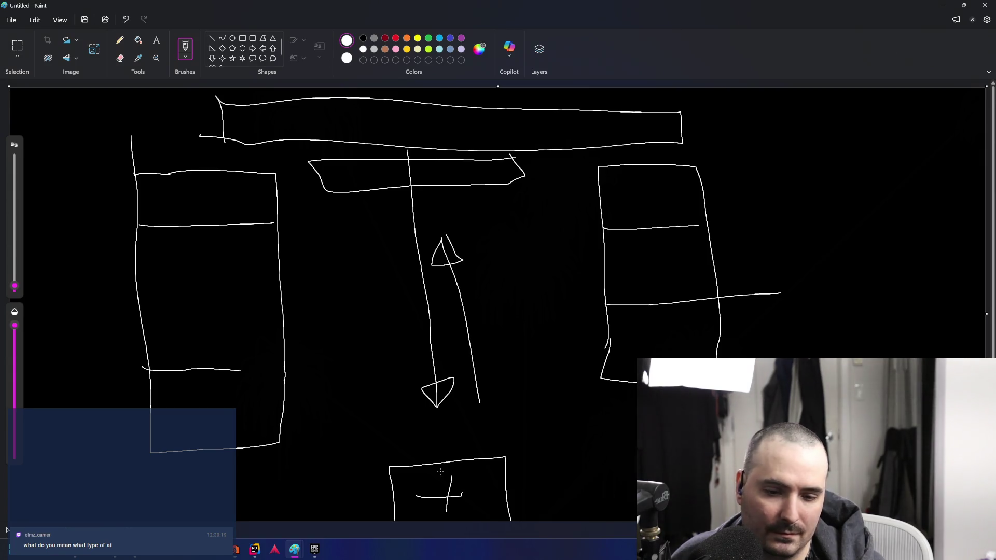
{"action": "mouse_move", "coordinate": [453, 475]}
{"action": "left_mouse_down"}
{"action": "mouse_move", "coordinate": [474, 499]}
{"action": "mouse_move", "coordinate": [455, 502]}
{"action": "mouse_move", "coordinate": [455, 525]}
{"action": "mouse_move", "coordinate": [436, 507]}
{"action": "mouse_move", "coordinate": [414, 507]}
{"action": "mouse_move", "coordinate": [419, 490]}
{"action": "mouse_move", "coordinate": [453, 478]}
{"action": "left_mouse_up"}
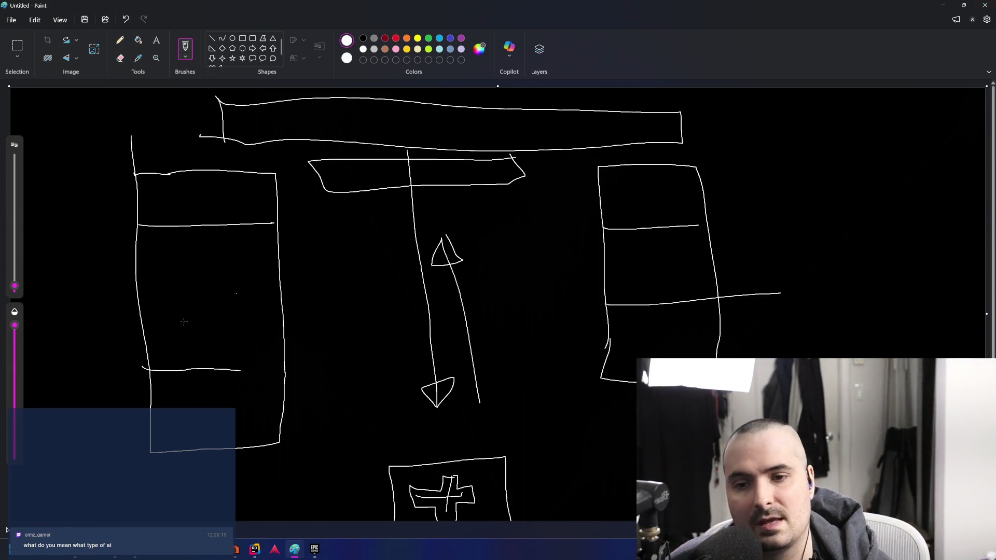
{"action": "left_click_drag", "start_coordinate": [30, 126], "coordinate": [70, 136]}
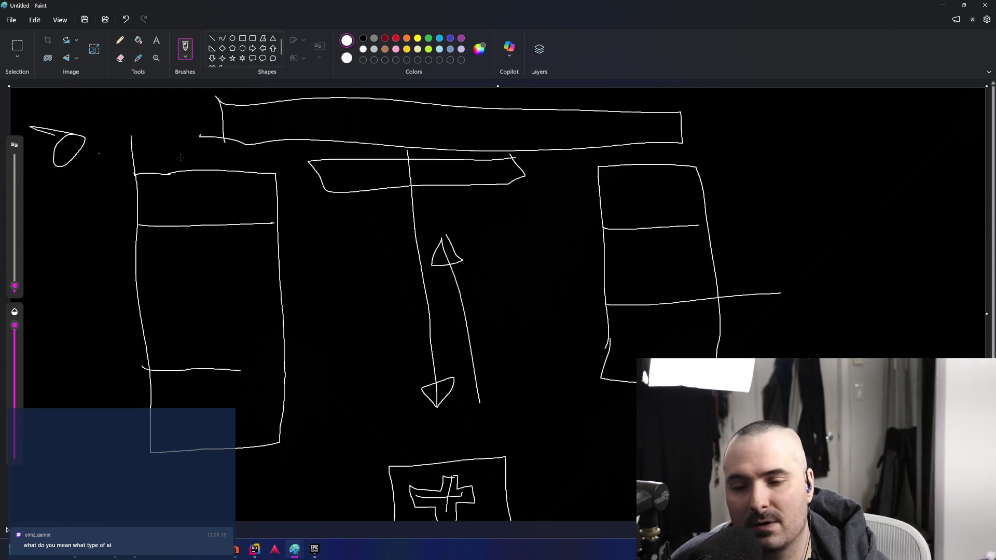
{"action": "mouse_move", "coordinate": [726, 138]}
{"action": "left_mouse_down"}
{"action": "mouse_move", "coordinate": [752, 155]}
{"action": "mouse_move", "coordinate": [730, 129]}
{"action": "left_mouse_up"}
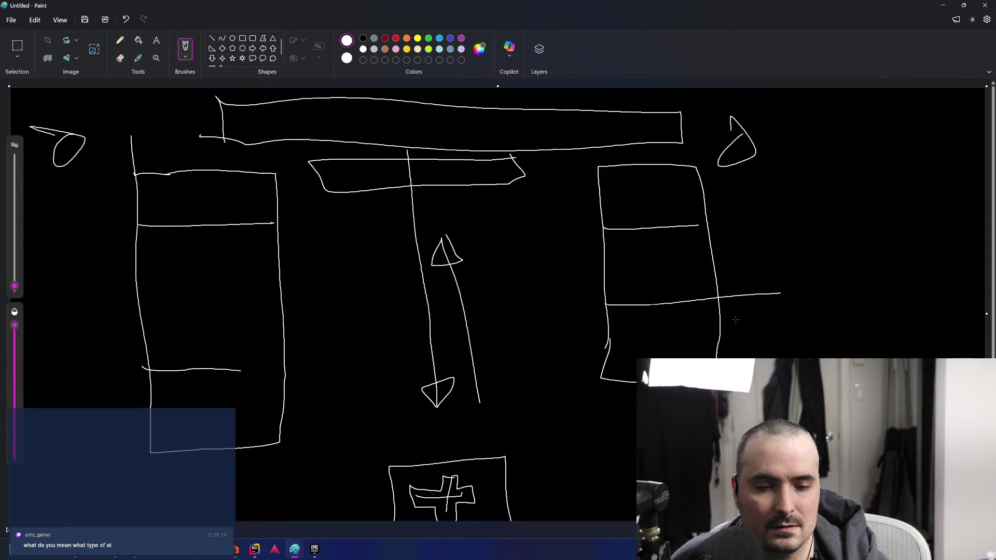
{"action": "mouse_move", "coordinate": [657, 192]}
{"action": "left_mouse_down"}
{"action": "mouse_move", "coordinate": [641, 207]}
{"action": "mouse_move", "coordinate": [662, 195]}
{"action": "left_mouse_up"}
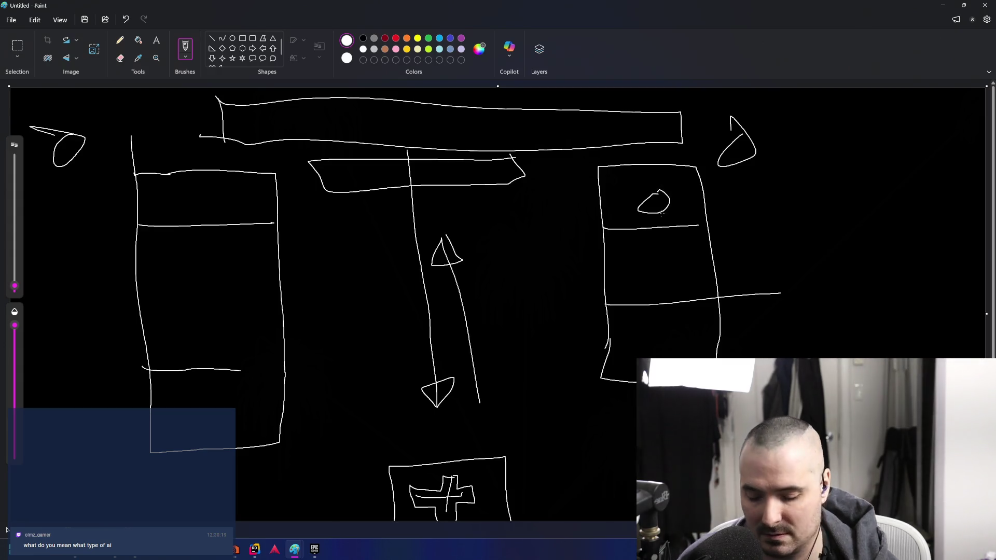
{"action": "key", "text": "ctrl+z"}
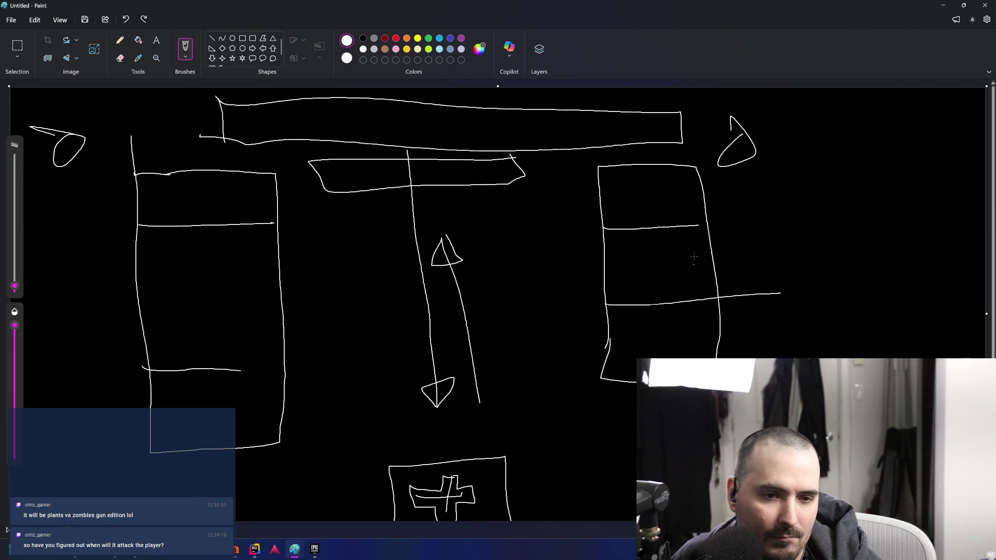
Finish the layout sketch and bring the Rider project window back to the front
{"action": "left_click", "coordinate": [778, 203]}
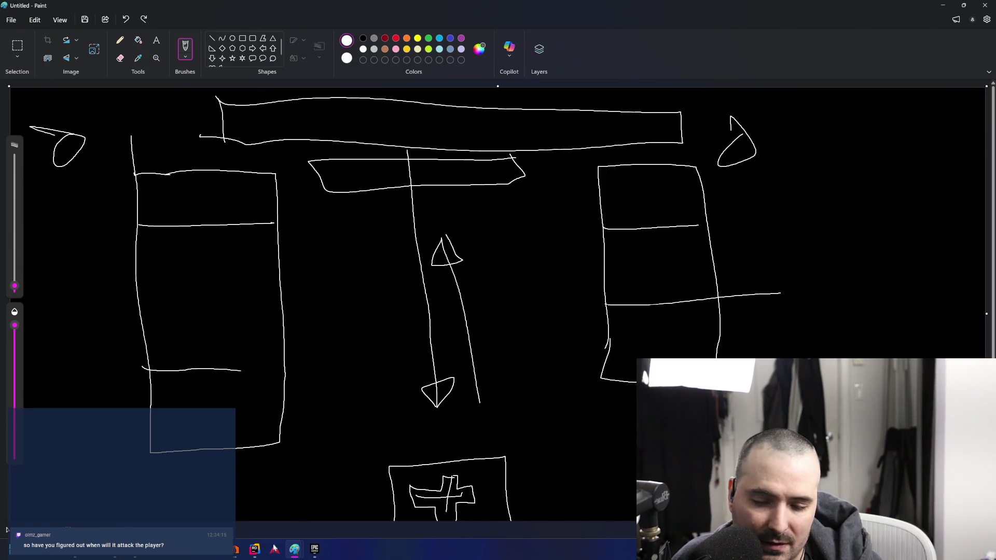
{"action": "mouse_move", "coordinate": [135, 549]}
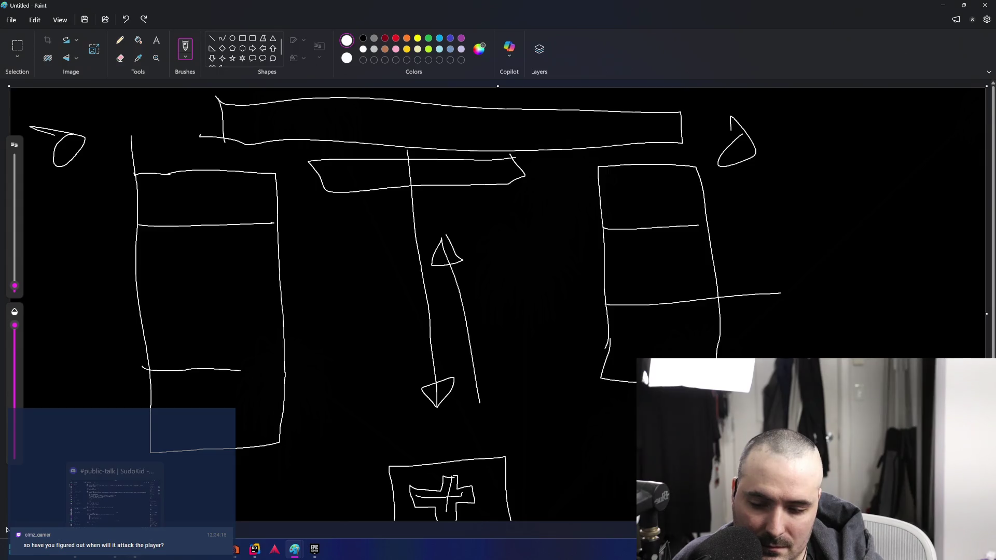
{"action": "left_click", "coordinate": [256, 551]}
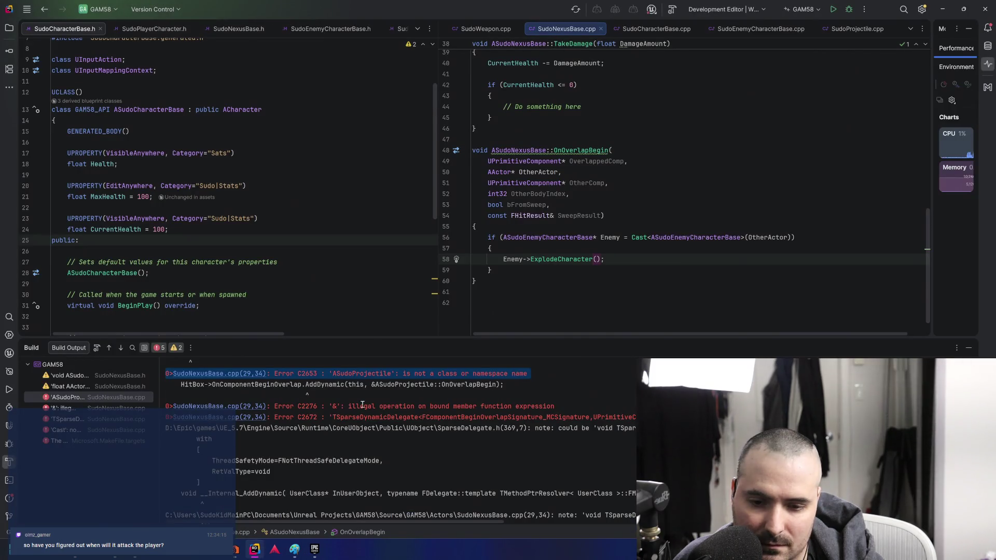
Build GAM58 with the enemy-exploding overlap code to launch Unreal Editor, then switch to the browser
{"action": "left_click", "coordinate": [833, 9]}
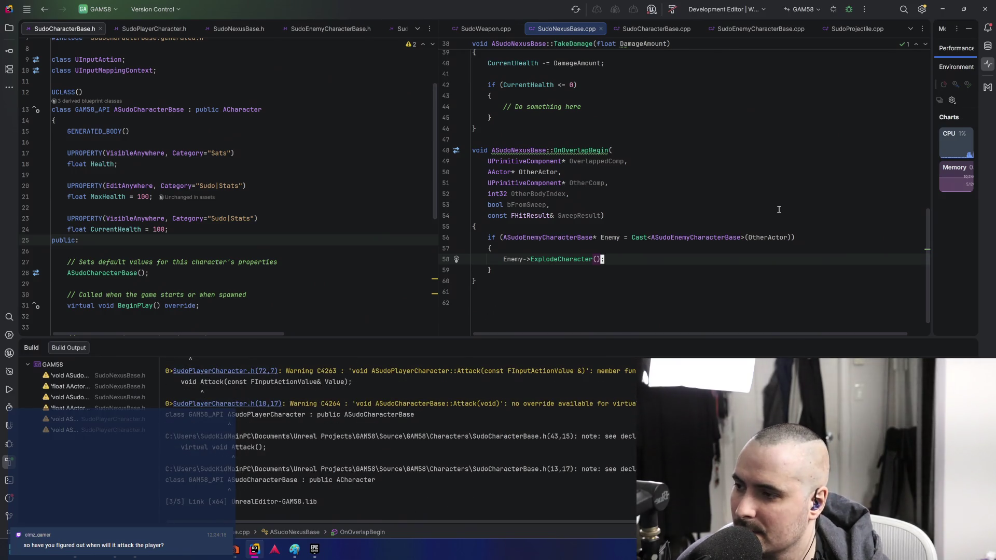
{"action": "scroll", "coordinate": [778, 209], "scroll_direction": "down", "scroll_amount": 1}
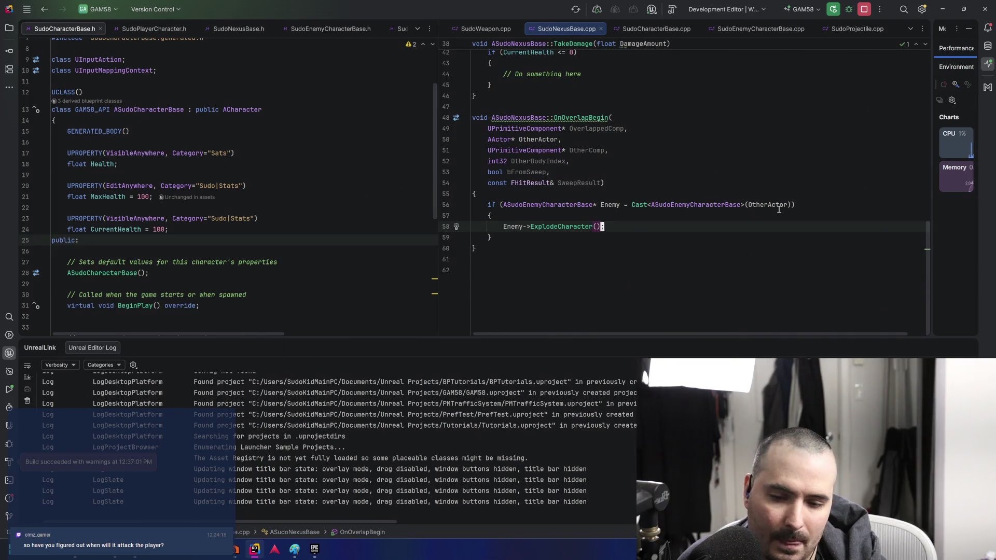
{"action": "mouse_move", "coordinate": [135, 549]}
{"action": "left_click", "coordinate": [176, 499]}
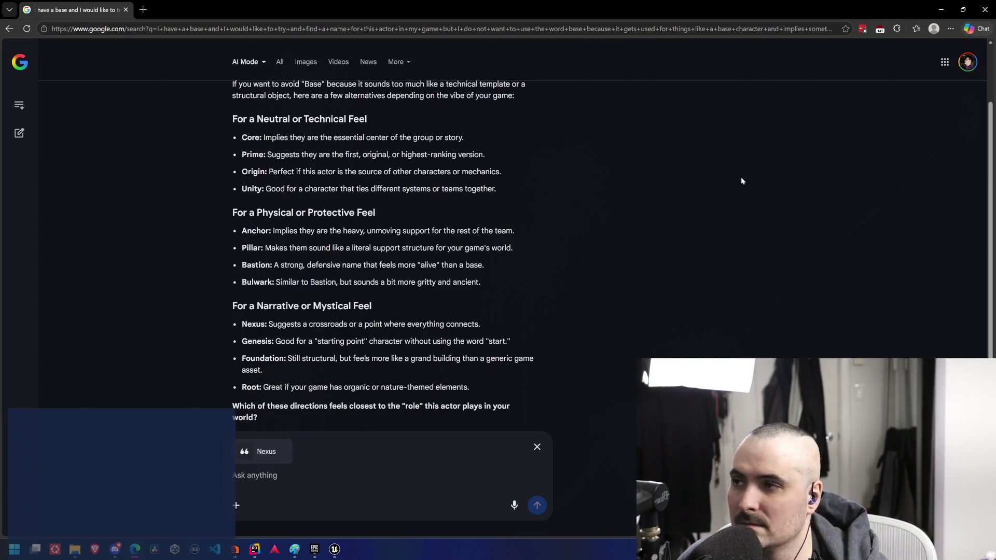
Search 'unreal engine statetree', keep the first-60-minutes tutorial in a background tab, and open the Overview page
{"action": "left_click", "coordinate": [143, 9]}
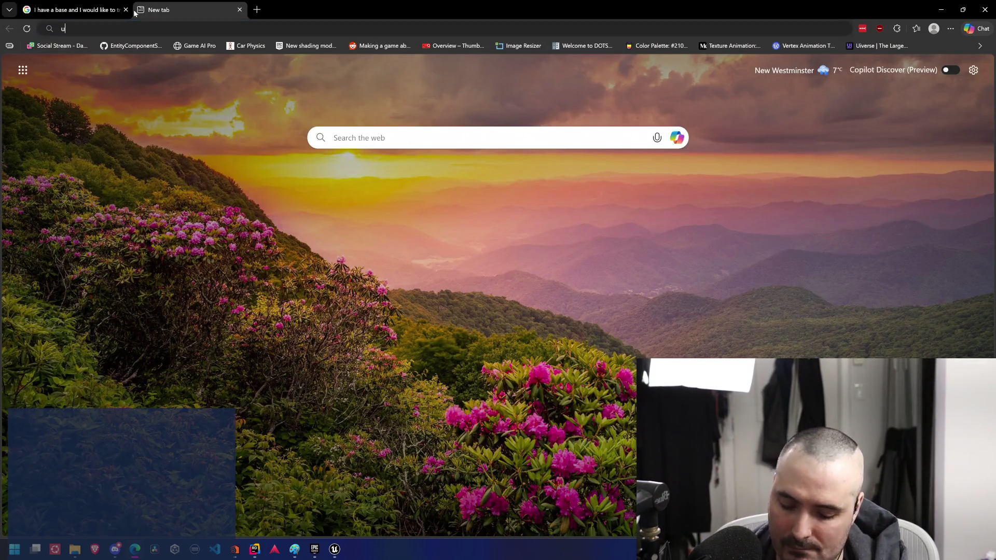
{"action": "type", "text": "unreal engine statetr"}
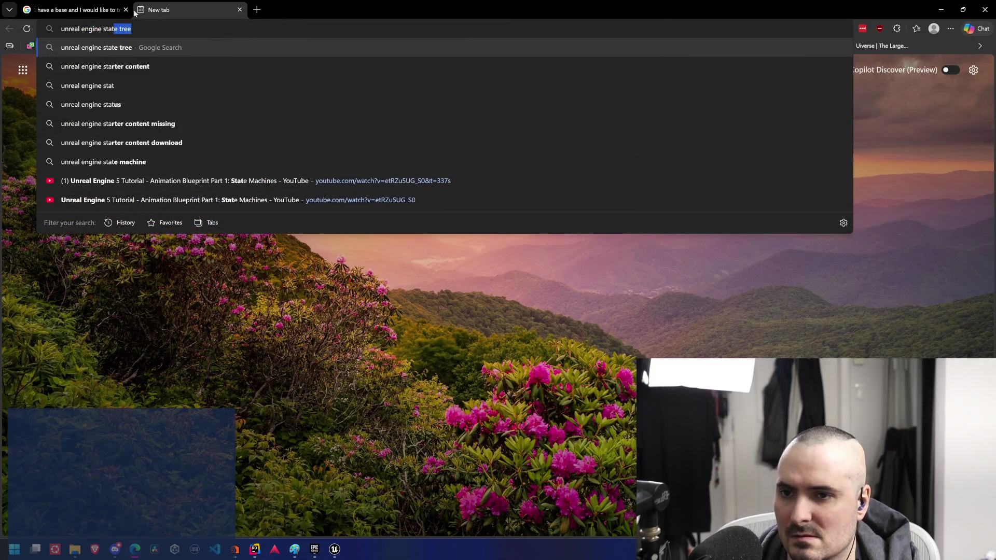
{"action": "type", "text": "ee"}
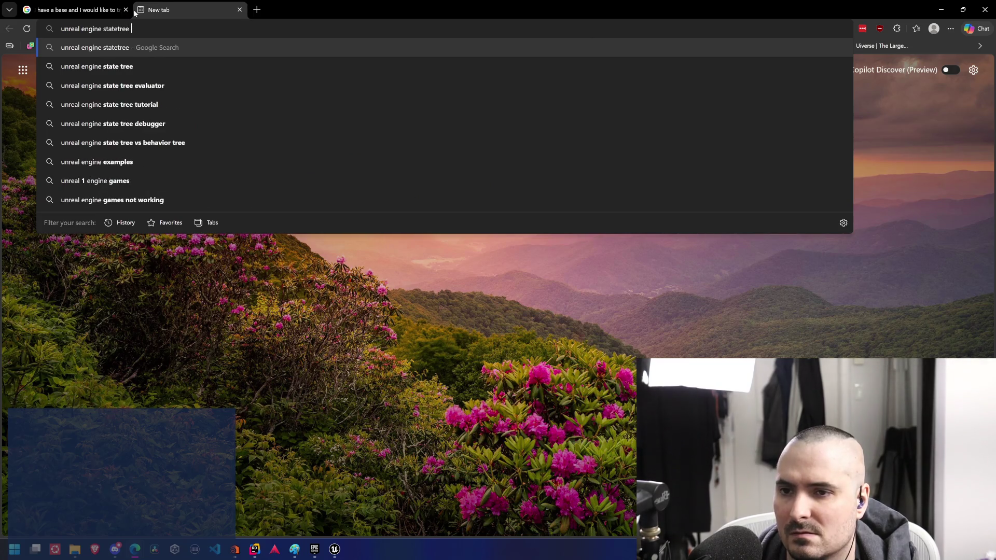
{"action": "key", "text": "Return"}
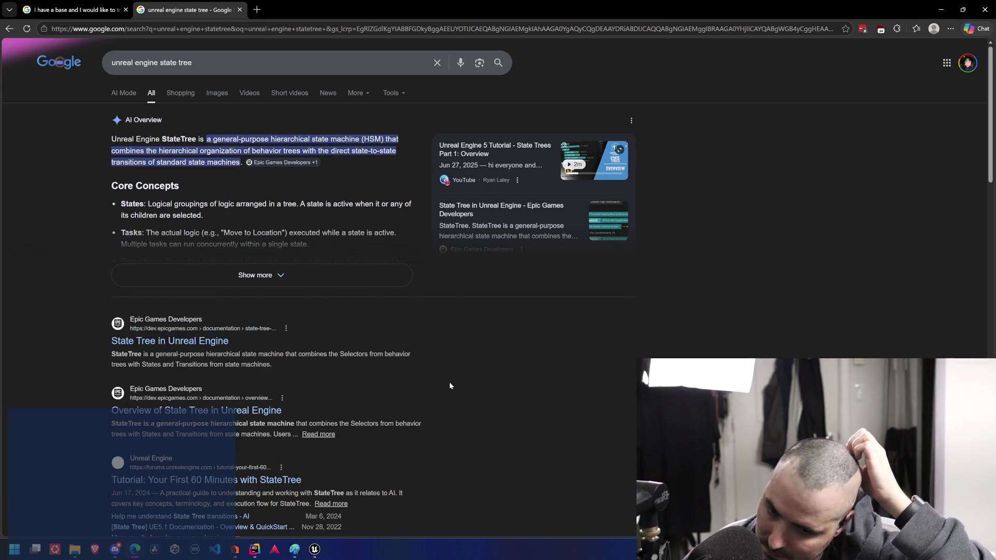
{"action": "middle_click", "coordinate": [288, 478]}
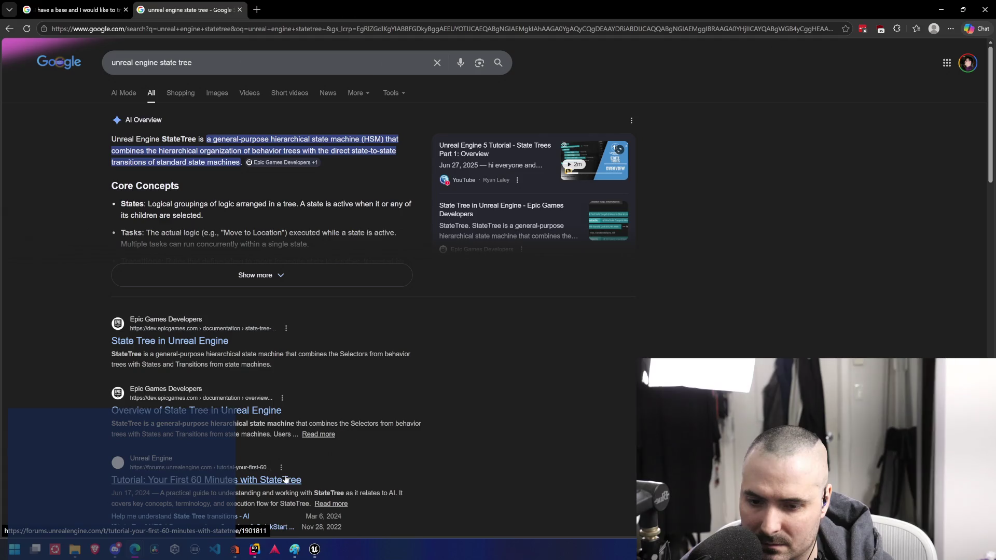
{"action": "left_click", "coordinate": [244, 409]}
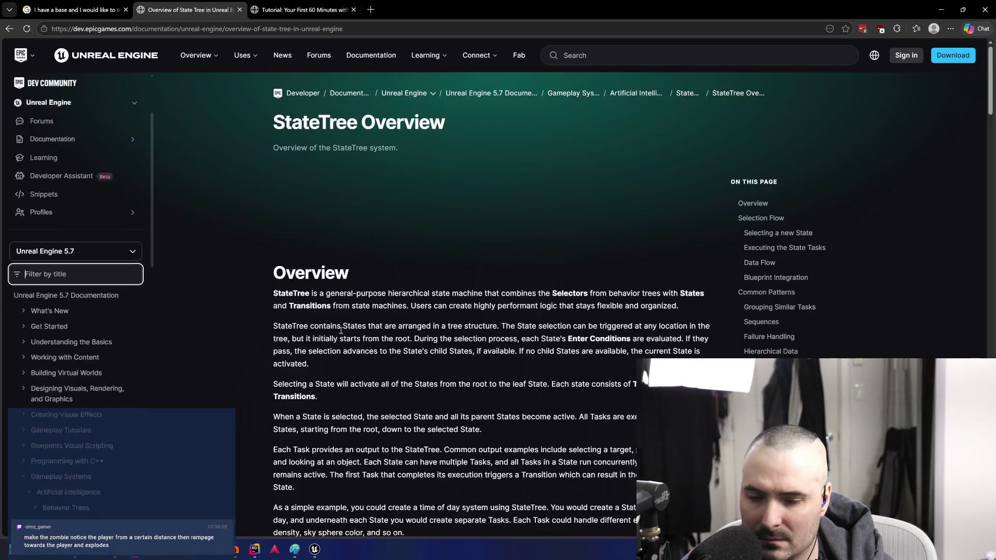
Scroll the StateTree Overview down to the elements diagram, then return to the Unreal editor
{"action": "scroll", "coordinate": [503, 263], "scroll_direction": "down", "scroll_amount": 5}
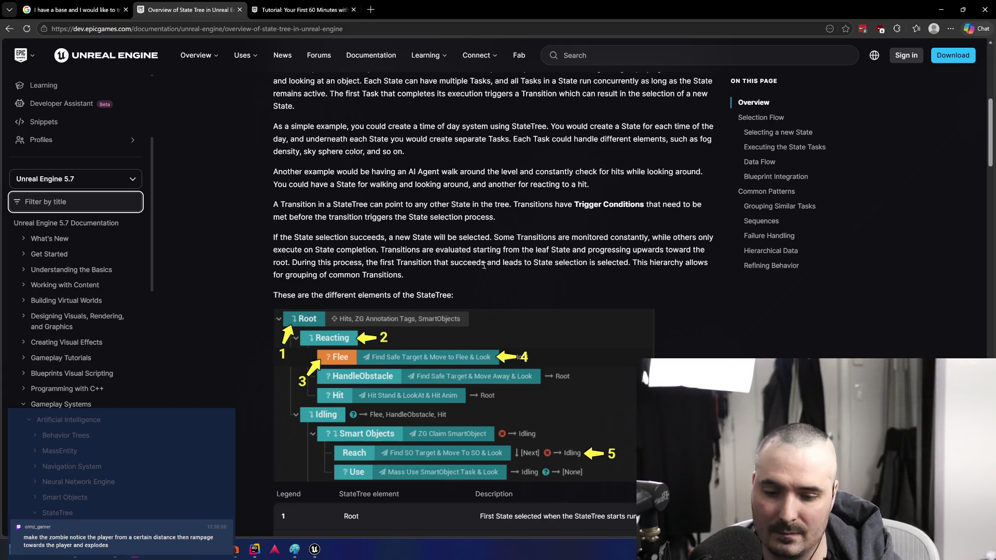
{"action": "left_click", "coordinate": [314, 549]}
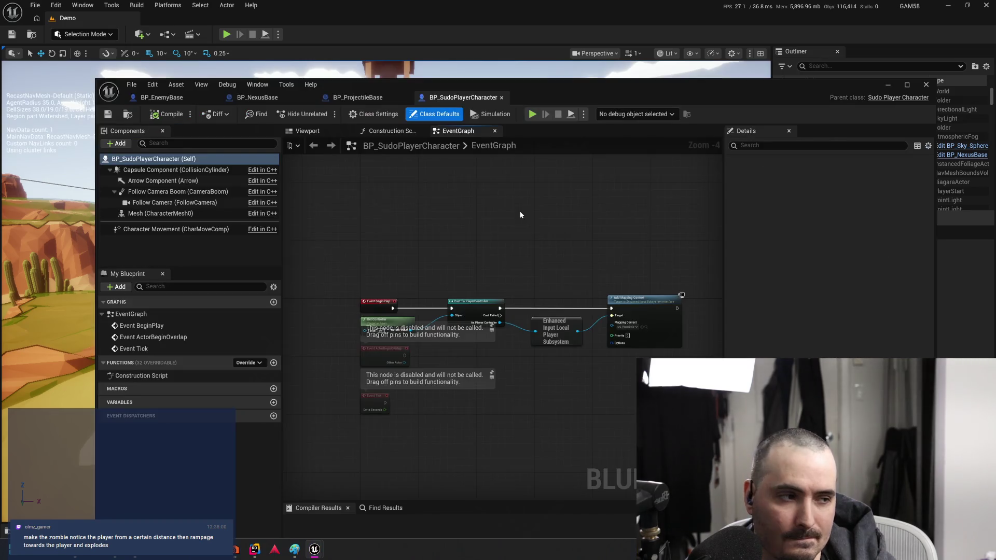
Open the SK_Chr_Badguy_01 mesh from BP_EnemyBase's class defaults to inspect it, then close it
{"action": "left_click", "coordinate": [174, 98]}
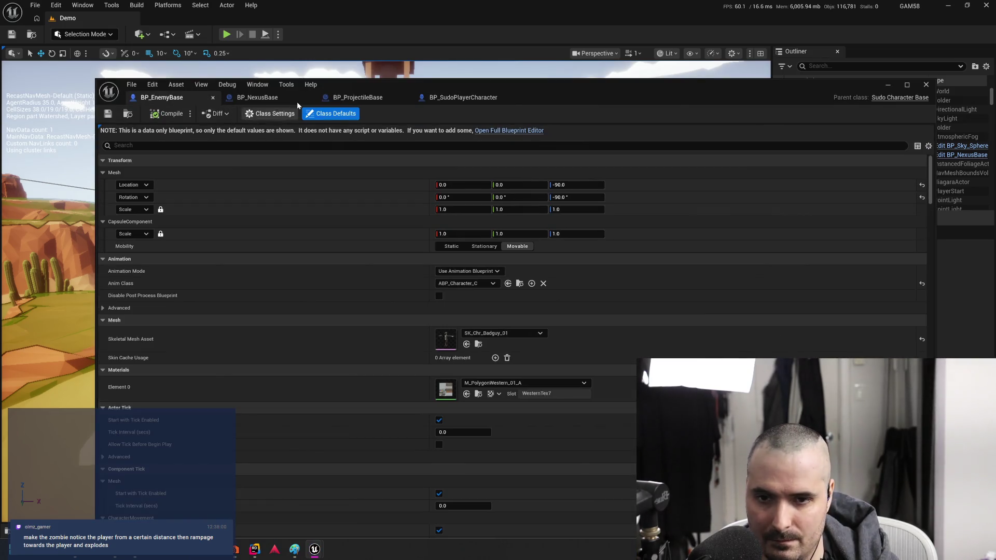
{"action": "left_click", "coordinate": [260, 98]}
{"action": "left_click", "coordinate": [180, 99]}
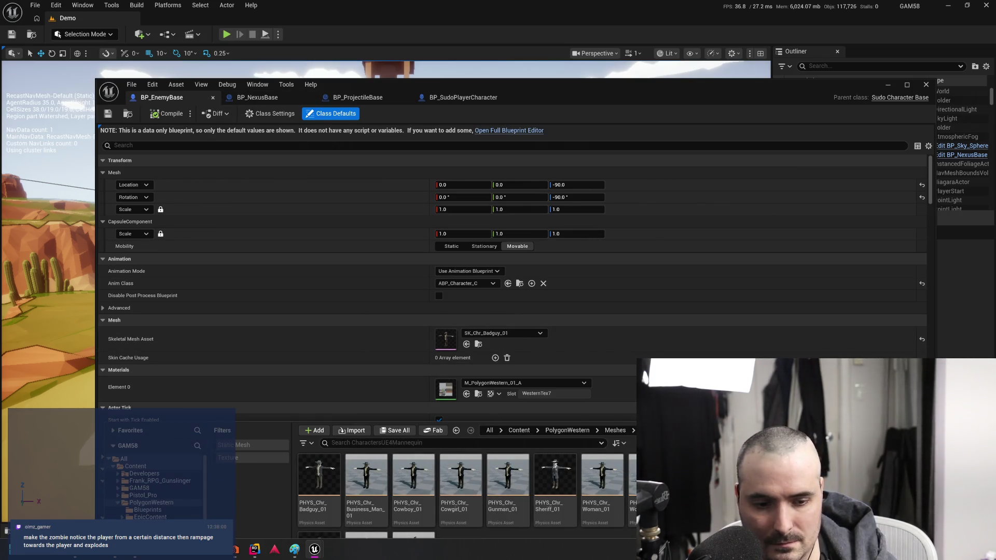
{"action": "double_click", "coordinate": [446, 338]}
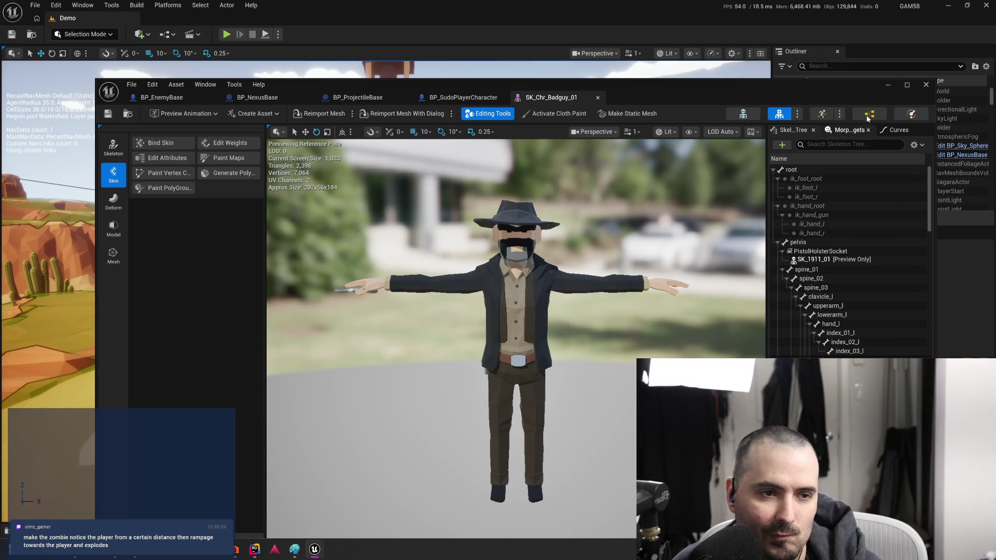
{"action": "left_click", "coordinate": [887, 84]}
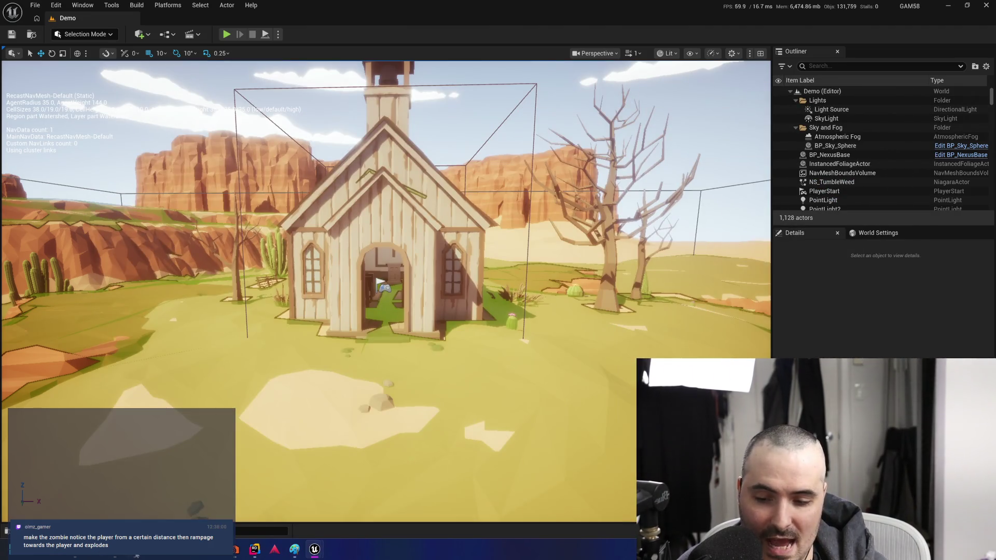
Minimize Unreal and load syntystore.com in a new Edge tab
{"action": "left_click", "coordinate": [948, 5]}
{"action": "key", "text": "alt+Tab"}
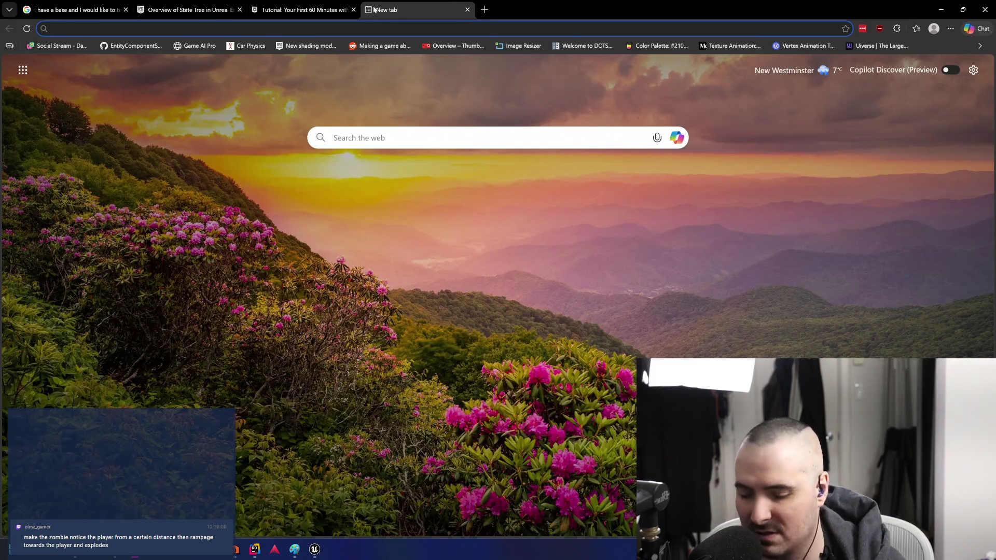
{"action": "type", "text": "synty"}
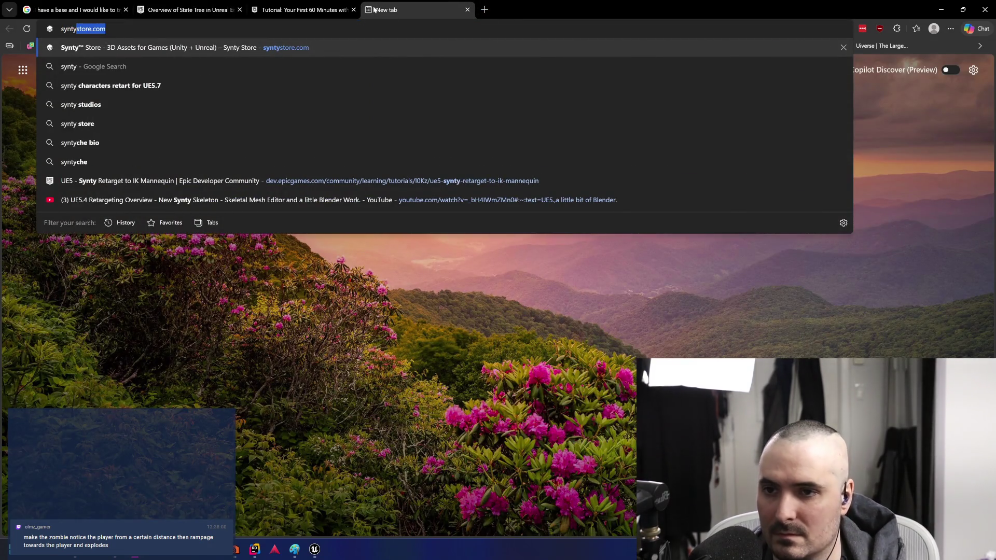
{"action": "key", "text": "Return"}
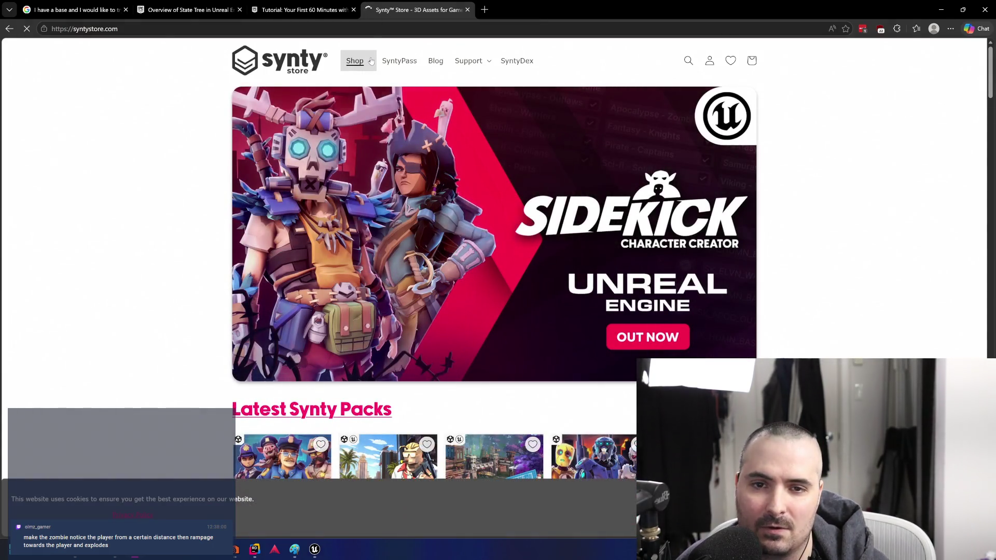
Open the POLYGON Series collection from the Shop menu and page through to page 3
{"action": "left_click", "coordinate": [371, 61]}
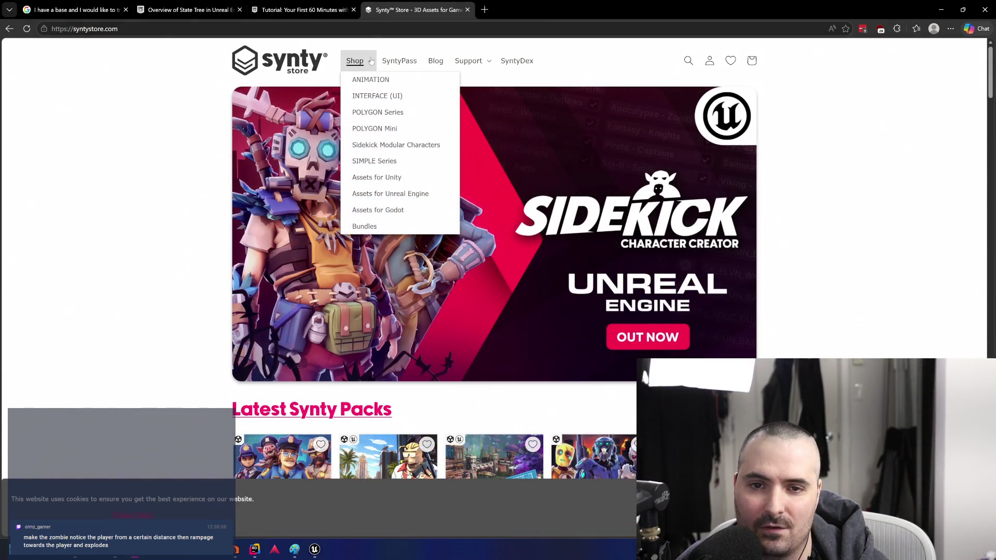
{"action": "left_click", "coordinate": [407, 113]}
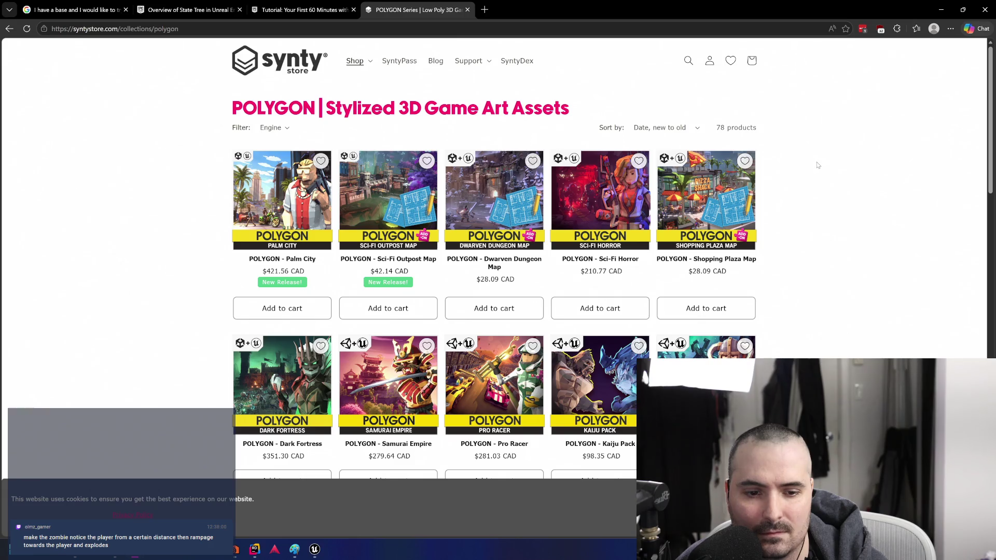
{"action": "scroll", "coordinate": [817, 165], "scroll_direction": "down", "scroll_amount": 9}
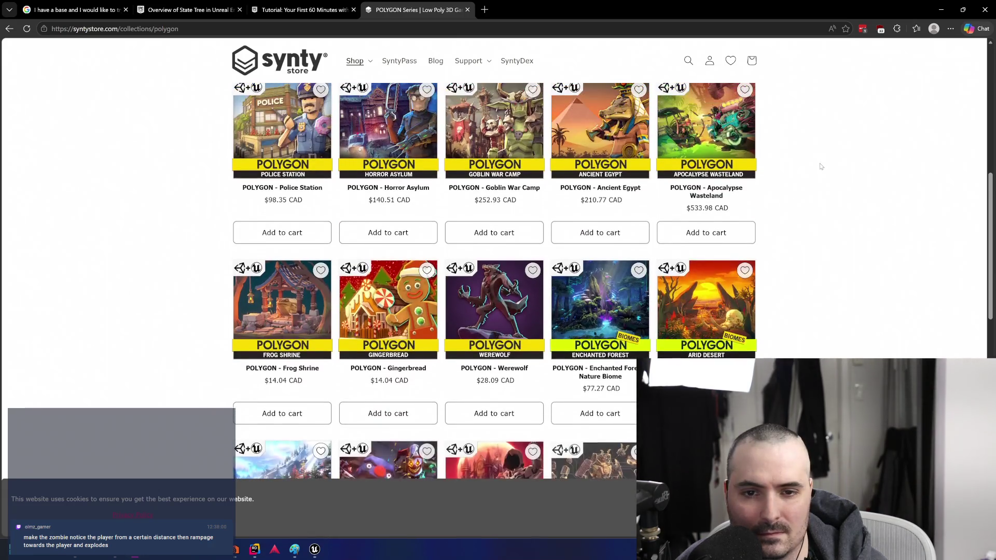
{"action": "scroll", "coordinate": [821, 166], "scroll_direction": "down", "scroll_amount": 5}
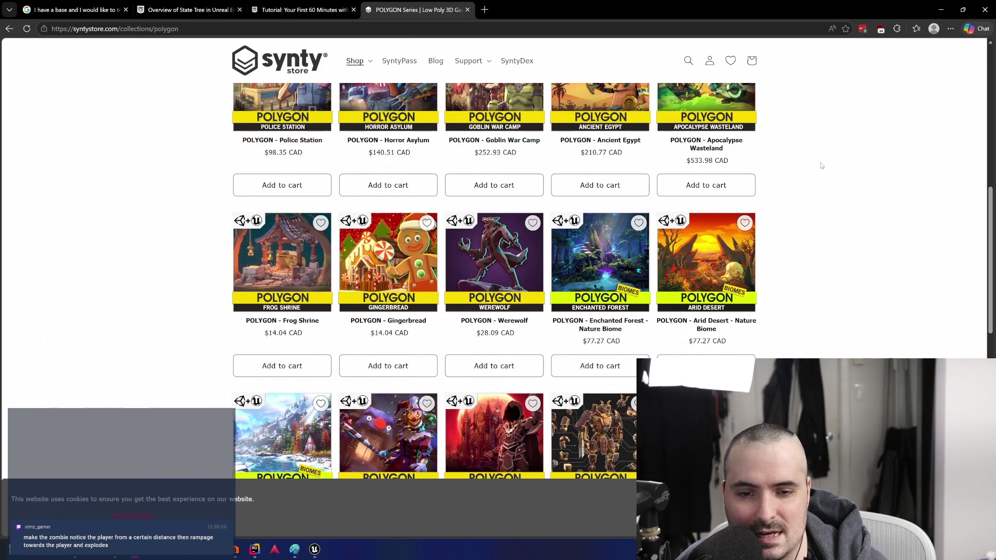
{"action": "left_click", "coordinate": [469, 405]}
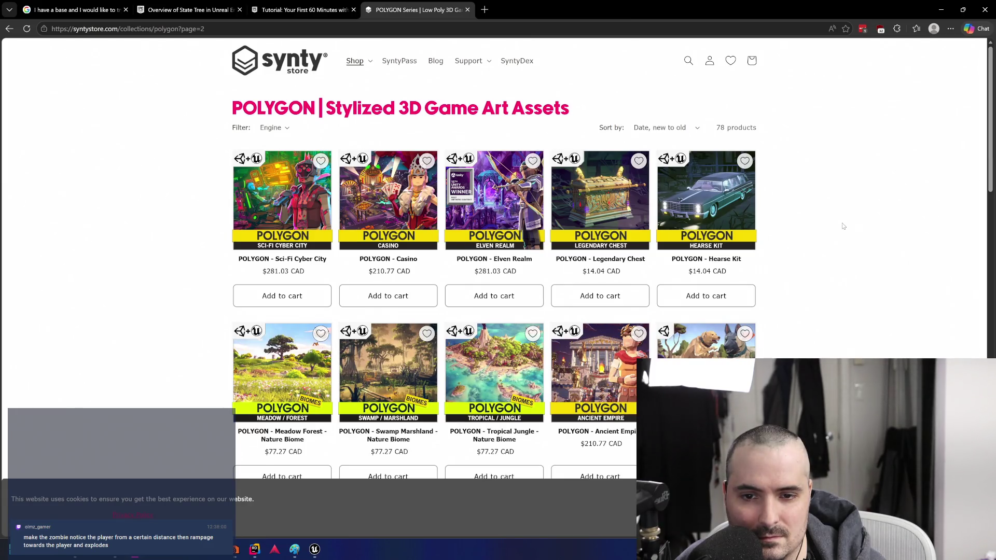
{"action": "scroll", "coordinate": [843, 227], "scroll_direction": "down", "scroll_amount": 5}
{"action": "scroll", "coordinate": [843, 226], "scroll_direction": "down", "scroll_amount": 5}
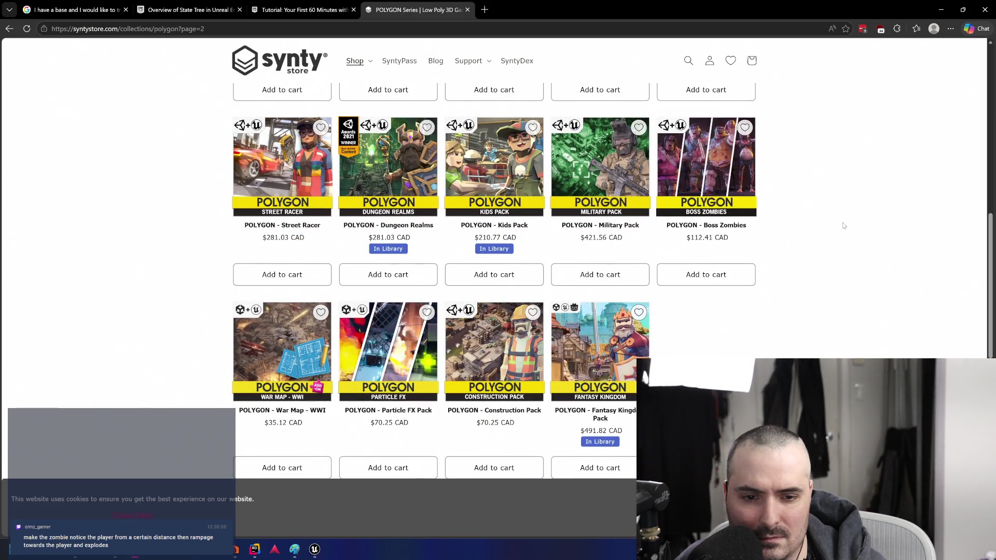
{"action": "scroll", "coordinate": [843, 226], "scroll_direction": "down", "scroll_amount": 2}
{"action": "left_click", "coordinate": [507, 422]}
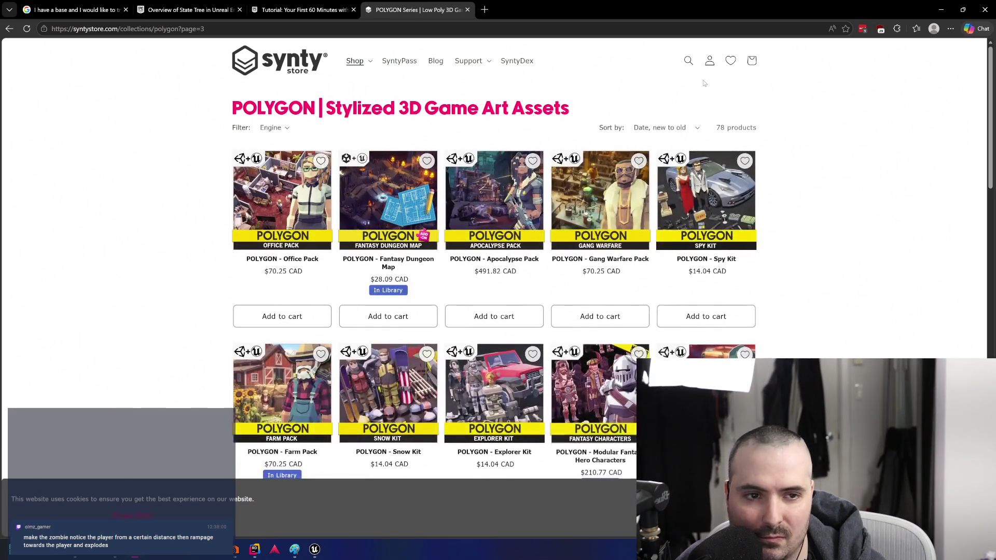
{"action": "left_click", "coordinate": [688, 61]}
{"action": "type", "text": "zombie"}
{"action": "key", "text": "Return"}
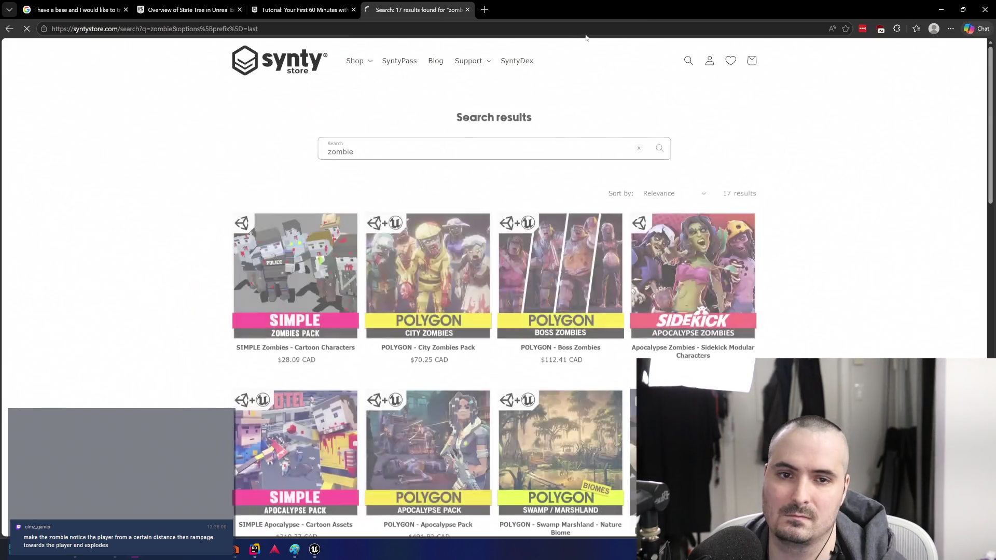
{"action": "scroll", "coordinate": [233, 160], "scroll_direction": "down", "scroll_amount": 1}
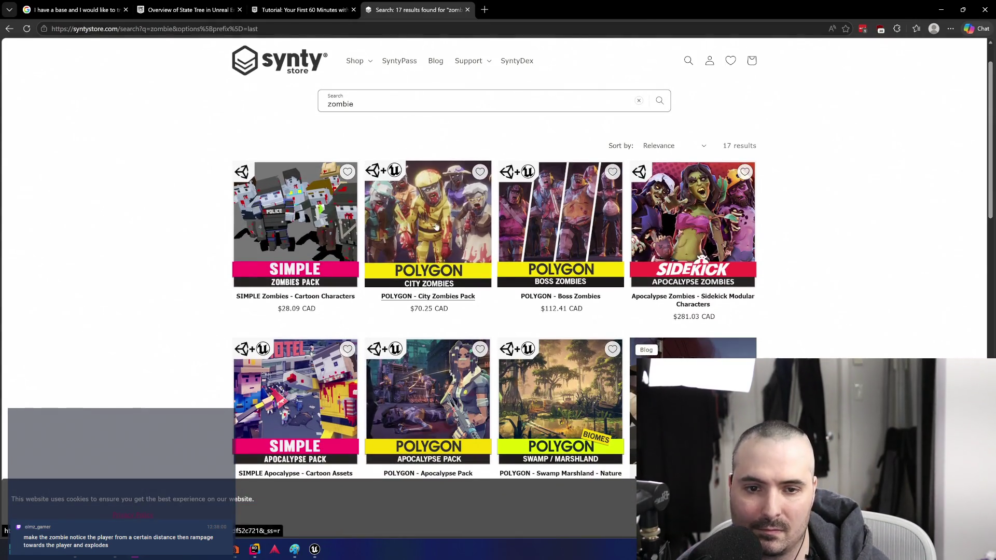
{"action": "scroll", "coordinate": [841, 216], "scroll_direction": "down", "scroll_amount": 2}
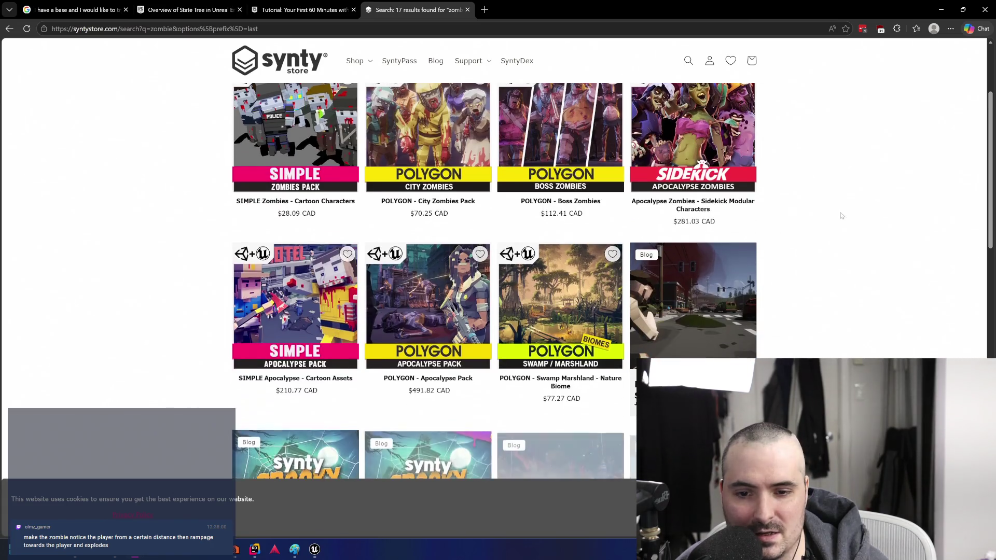
{"action": "scroll", "coordinate": [844, 214], "scroll_direction": "up", "scroll_amount": 1}
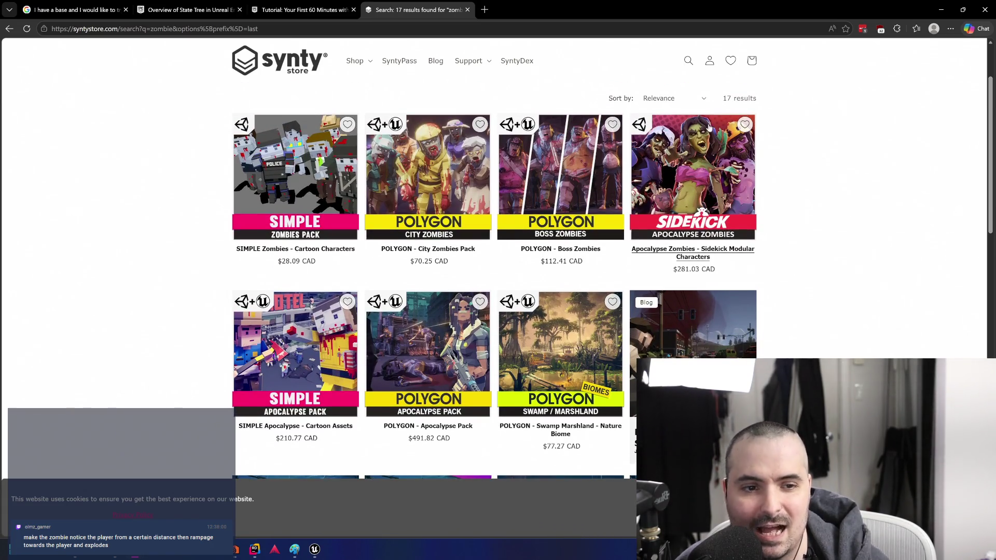
{"action": "scroll", "coordinate": [826, 180], "scroll_direction": "down", "scroll_amount": 3}
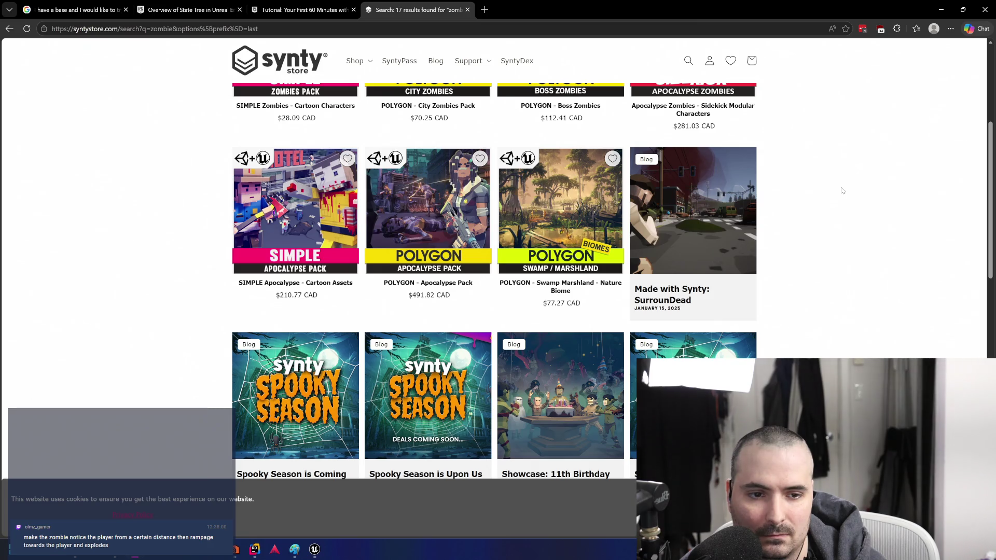
{"action": "scroll", "coordinate": [843, 190], "scroll_direction": "down", "scroll_amount": 1}
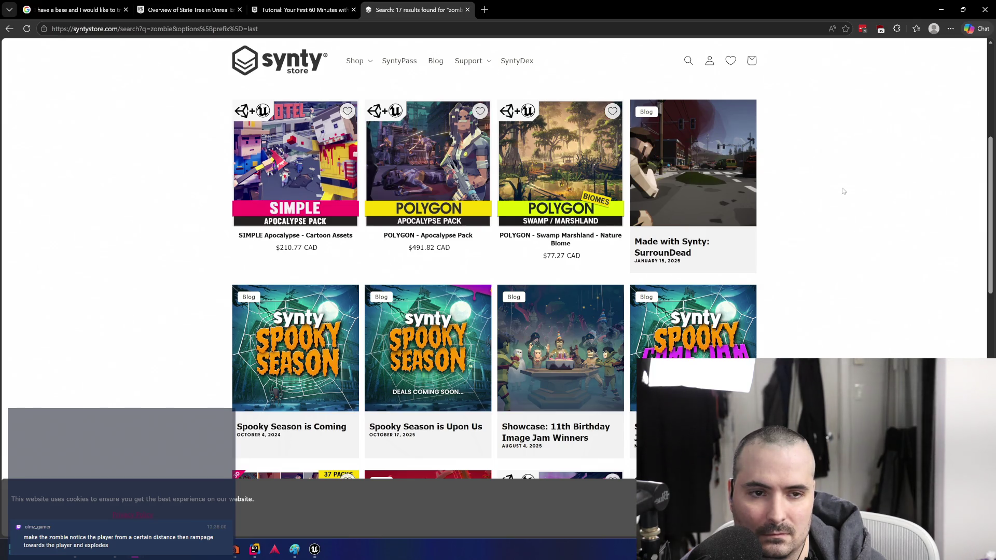
{"action": "scroll", "coordinate": [844, 191], "scroll_direction": "down", "scroll_amount": 2}
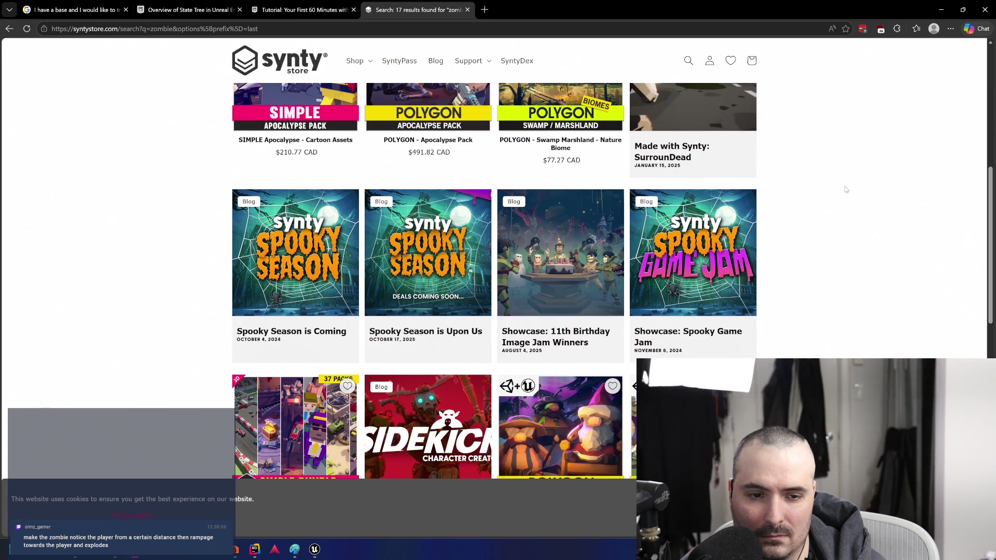
{"action": "scroll", "coordinate": [846, 189], "scroll_direction": "down", "scroll_amount": 4}
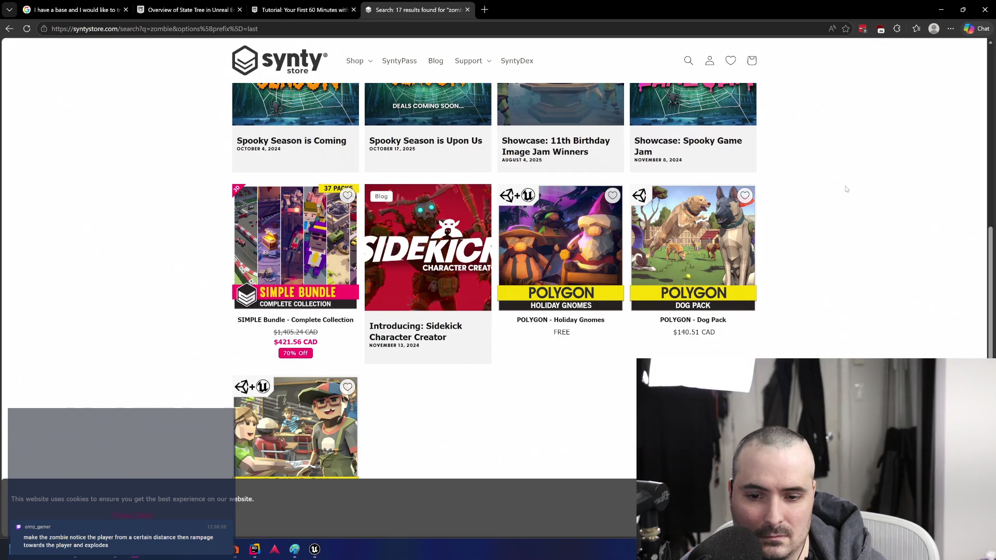
{"action": "scroll", "coordinate": [846, 188], "scroll_direction": "down", "scroll_amount": 2}
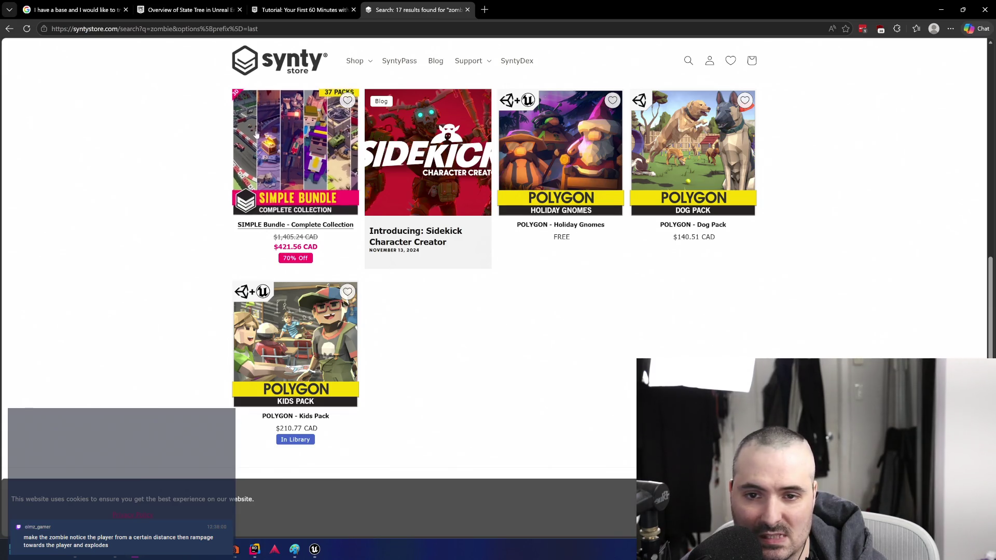
{"action": "left_click", "coordinate": [314, 135]}
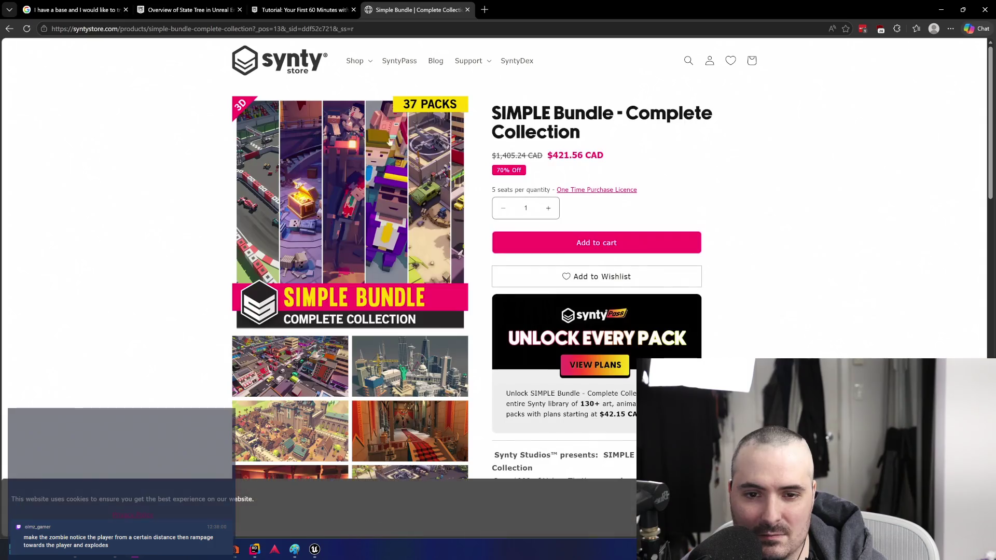
{"action": "scroll", "coordinate": [399, 198], "scroll_direction": "down", "scroll_amount": 1}
{"action": "scroll", "coordinate": [399, 199], "scroll_direction": "down", "scroll_amount": 3}
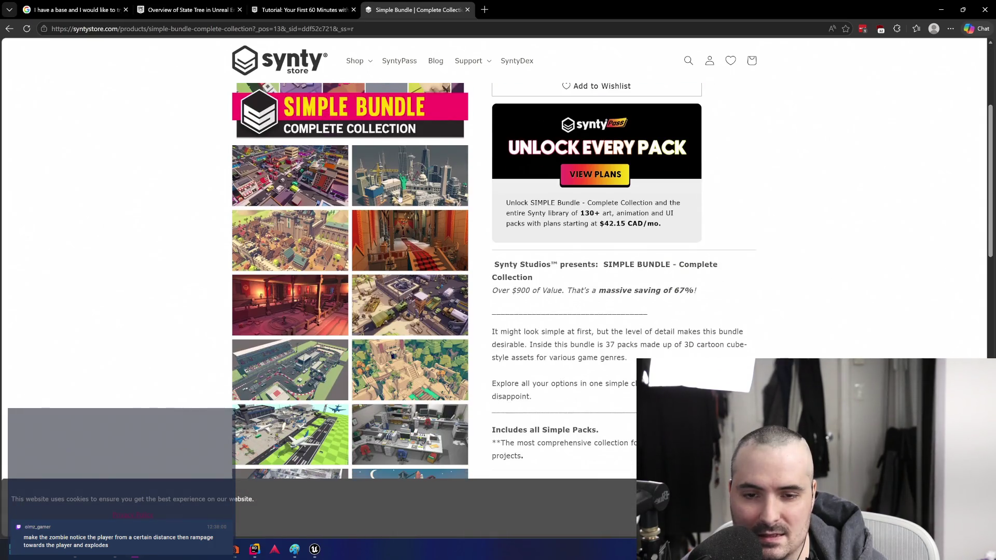
{"action": "scroll", "coordinate": [292, 175], "scroll_direction": "down", "scroll_amount": 6}
{"action": "scroll", "coordinate": [292, 175], "scroll_direction": "down", "scroll_amount": 7}
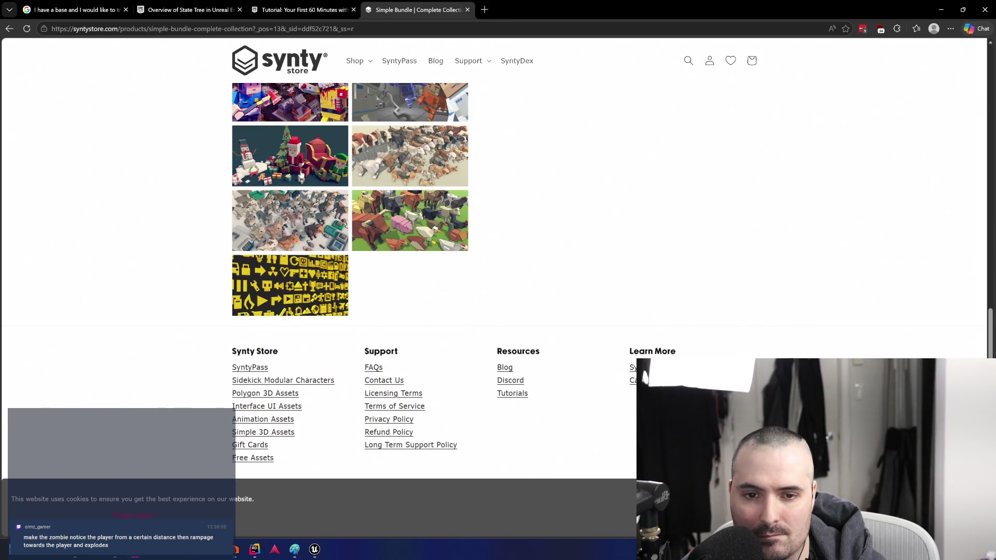
{"action": "left_click", "coordinate": [410, 155]}
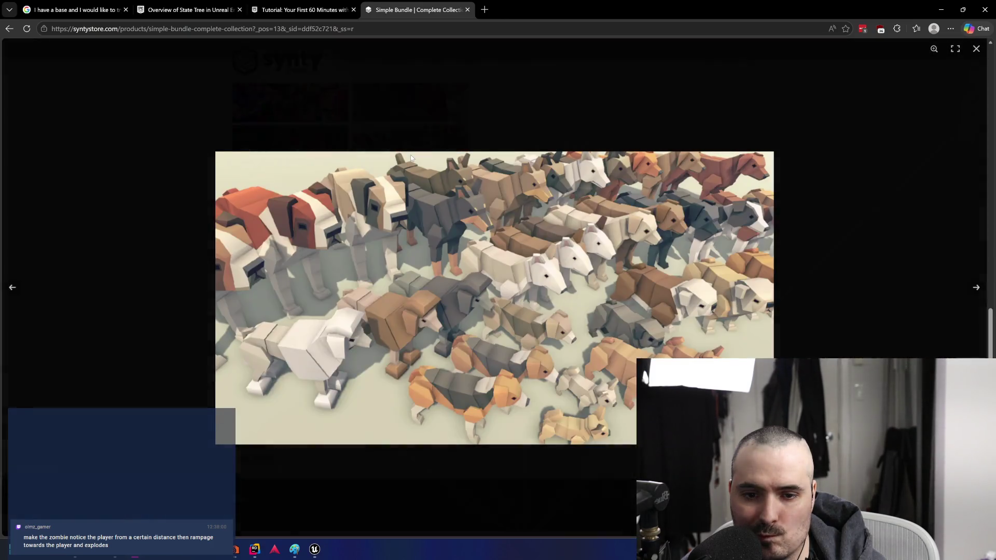
{"action": "left_click", "coordinate": [462, 118]}
{"action": "left_click", "coordinate": [290, 221]}
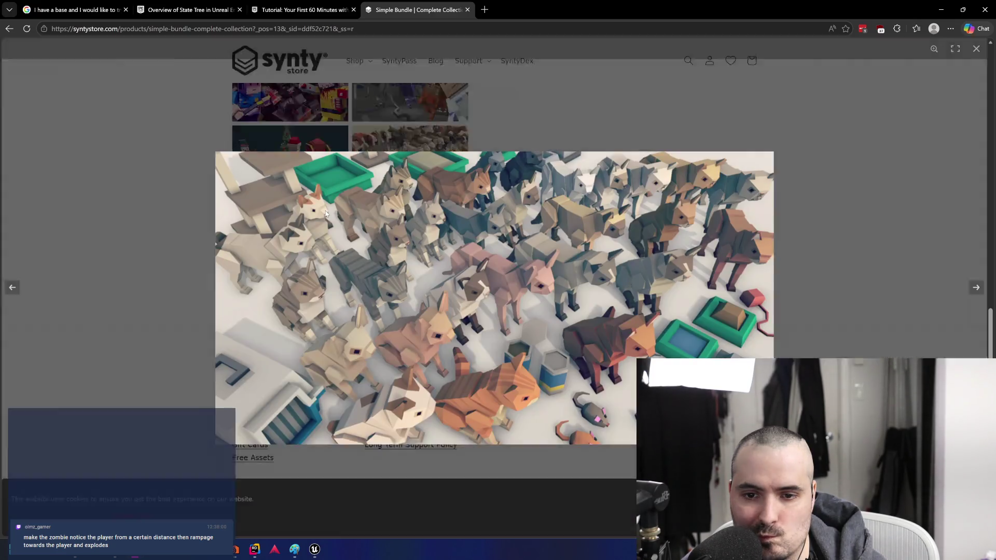
{"action": "left_click", "coordinate": [551, 123]}
{"action": "scroll", "coordinate": [314, 125], "scroll_direction": "up", "scroll_amount": 15}
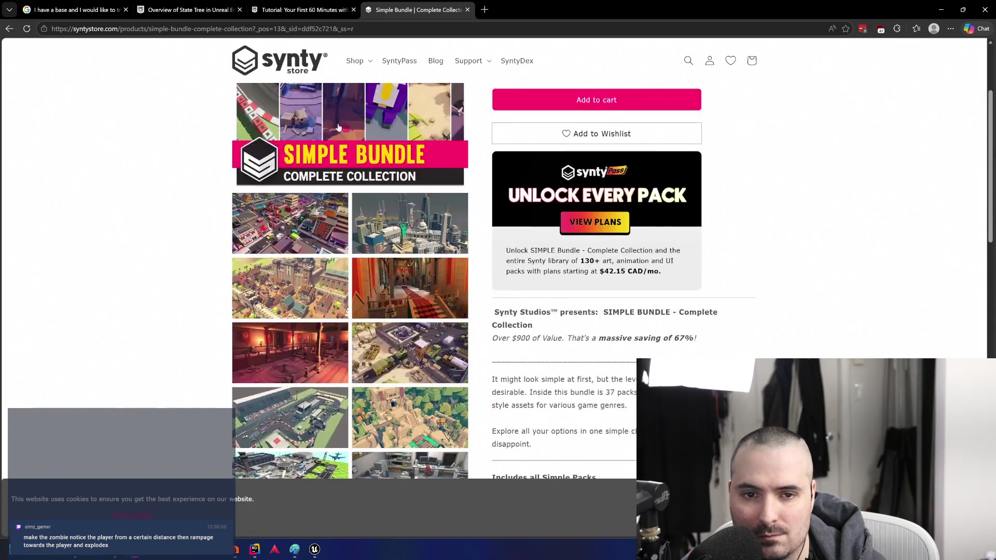
{"action": "left_click", "coordinate": [9, 29]}
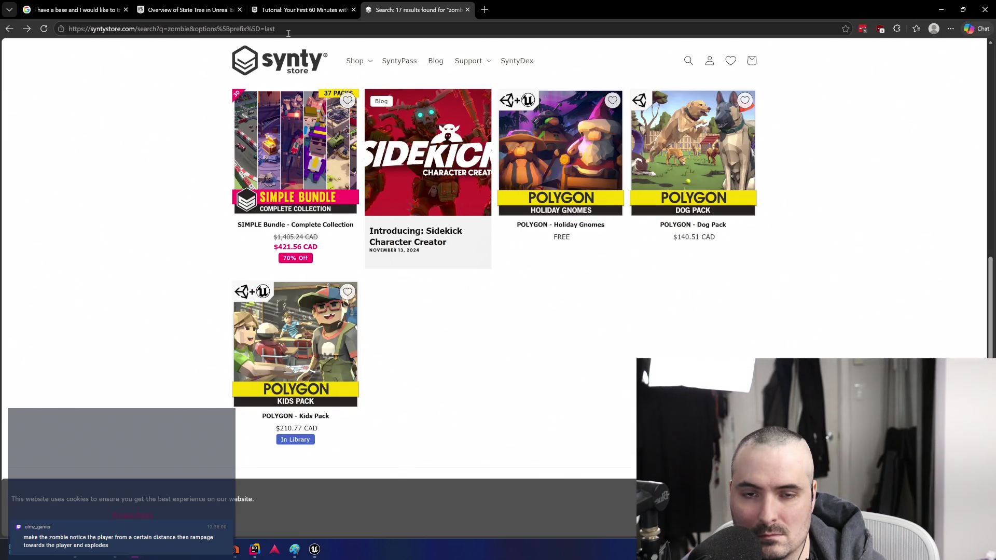
Close the Synty search tab and skim the top of the StateTree Overview page
{"action": "middle_click", "coordinate": [407, 9]}
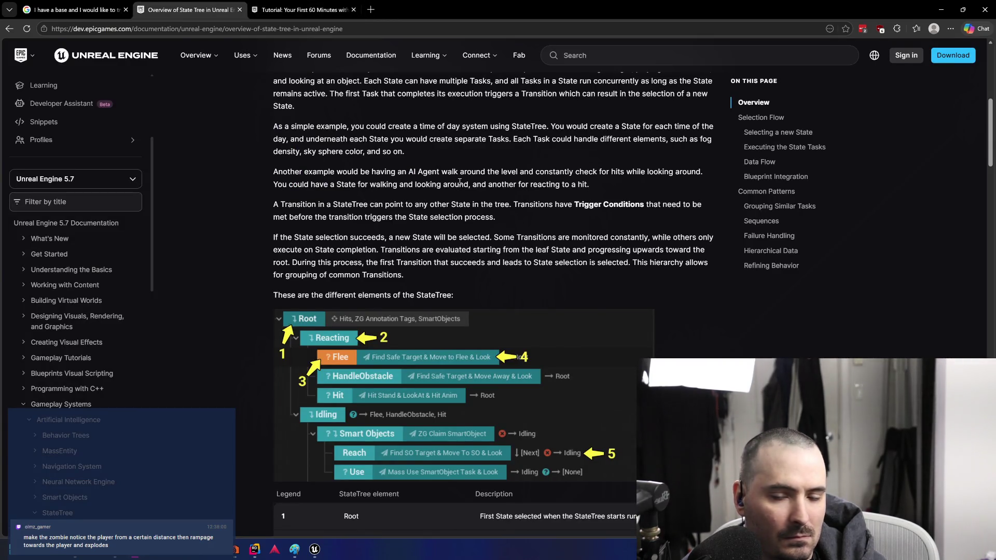
{"action": "scroll", "coordinate": [458, 165], "scroll_direction": "down", "scroll_amount": 1}
{"action": "scroll", "coordinate": [458, 165], "scroll_direction": "up", "scroll_amount": 6}
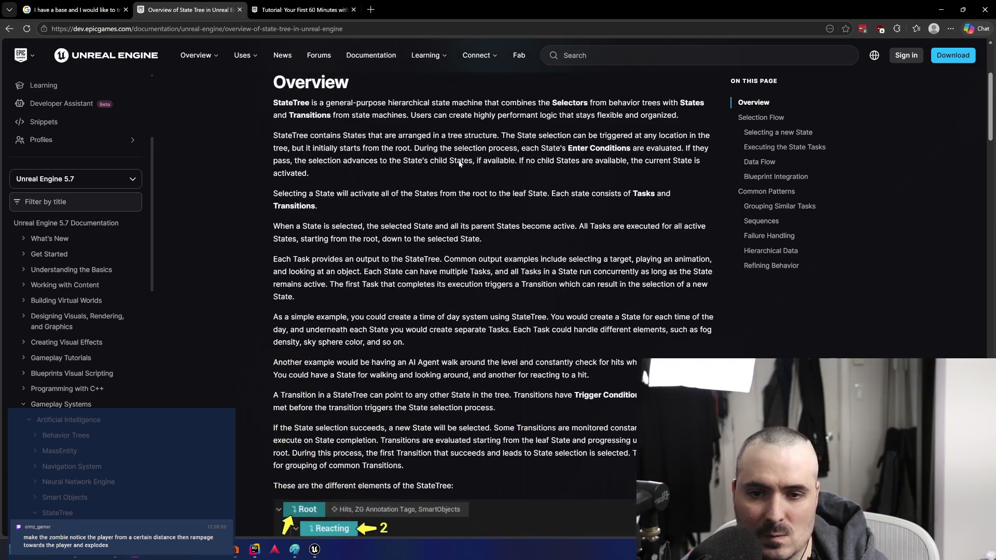
{"action": "scroll", "coordinate": [459, 164], "scroll_direction": "down", "scroll_amount": 3}
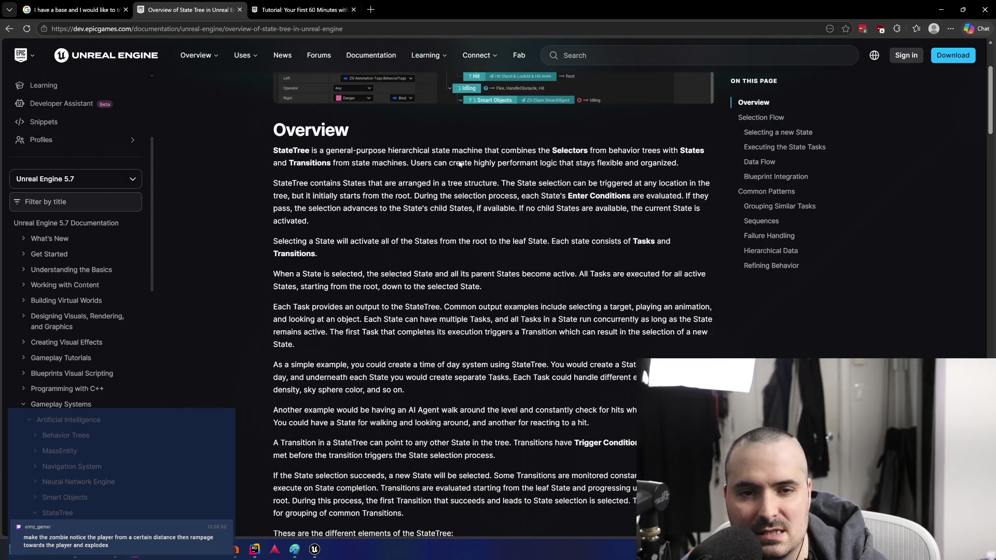
{"action": "scroll", "coordinate": [459, 164], "scroll_direction": "up", "scroll_amount": 5}
{"action": "scroll", "coordinate": [459, 164], "scroll_direction": "down", "scroll_amount": 6}
{"action": "scroll", "coordinate": [459, 163], "scroll_direction": "down", "scroll_amount": 2}
{"action": "scroll", "coordinate": [459, 164], "scroll_direction": "up", "scroll_amount": 4}
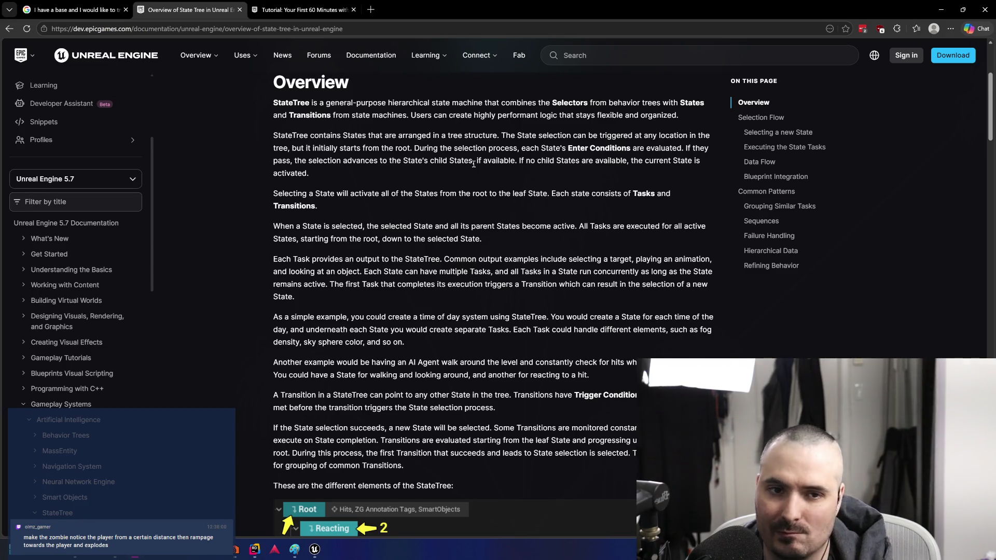
{"action": "scroll", "coordinate": [474, 164], "scroll_direction": "down", "scroll_amount": 4}
{"action": "scroll", "coordinate": [532, 221], "scroll_direction": "up", "scroll_amount": 1}
{"action": "scroll", "coordinate": [533, 220], "scroll_direction": "down", "scroll_amount": 3}
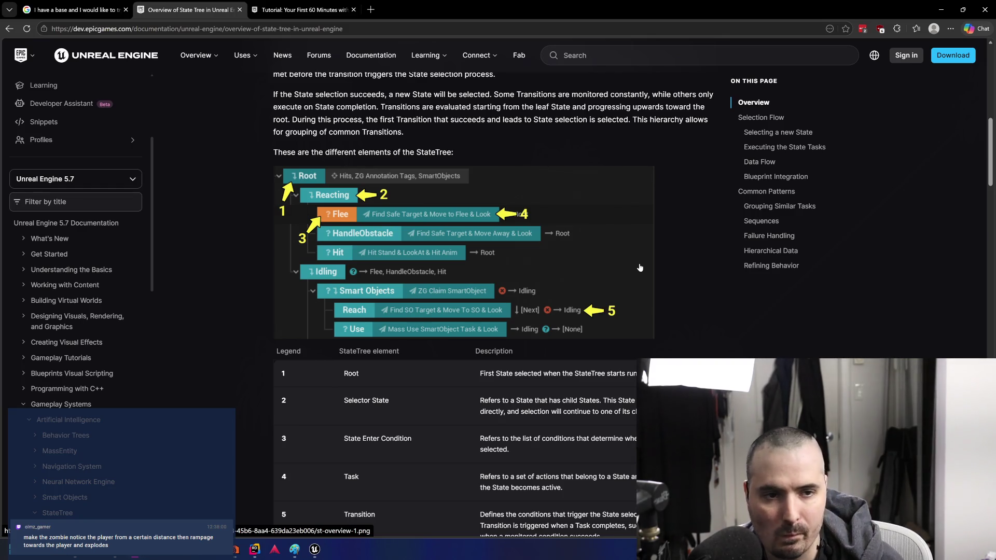
Read down through Failure Handling, Hierarchical Data and Refining Behavior sections
{"action": "scroll", "coordinate": [402, 251], "scroll_direction": "down", "scroll_amount": 4}
{"action": "scroll", "coordinate": [403, 249], "scroll_direction": "down", "scroll_amount": 12}
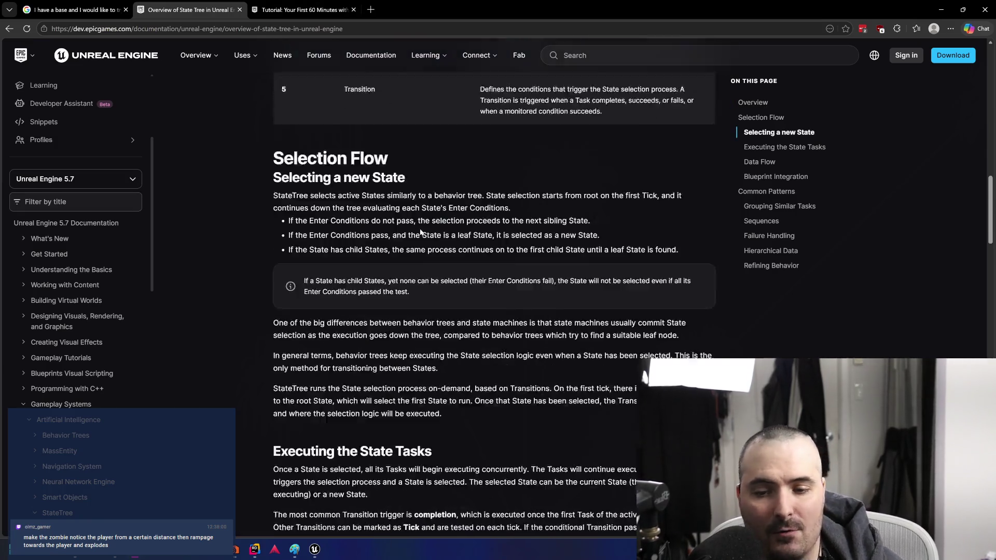
{"action": "scroll", "coordinate": [474, 225], "scroll_direction": "down", "scroll_amount": 12}
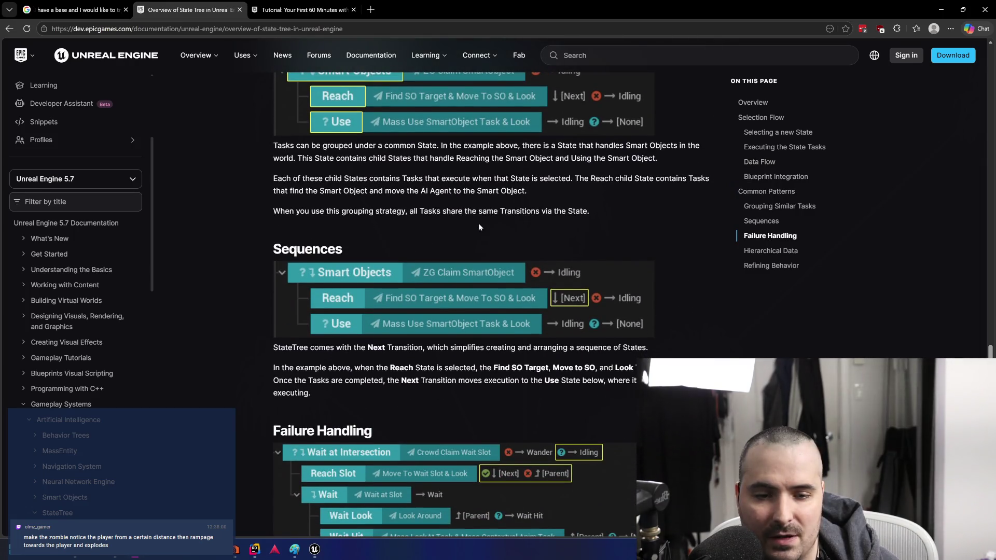
{"action": "scroll", "coordinate": [479, 227], "scroll_direction": "down", "scroll_amount": 5}
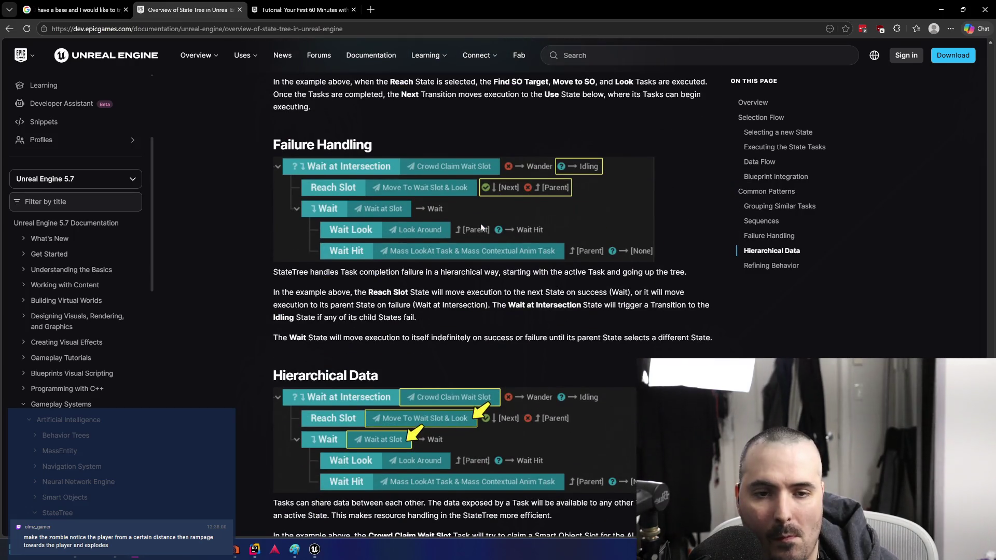
{"action": "scroll", "coordinate": [679, 241], "scroll_direction": "down", "scroll_amount": 12}
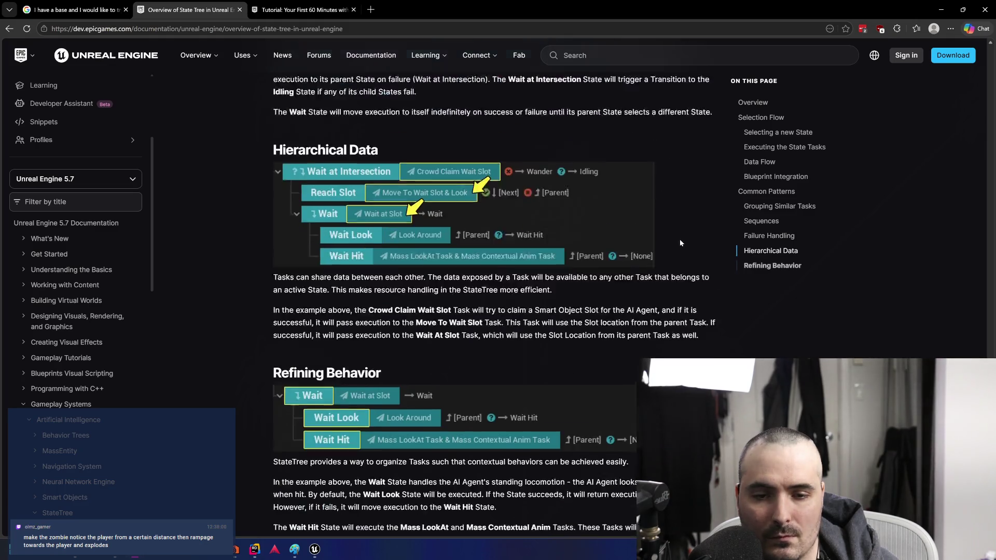
{"action": "scroll", "coordinate": [680, 242], "scroll_direction": "up", "scroll_amount": 20}
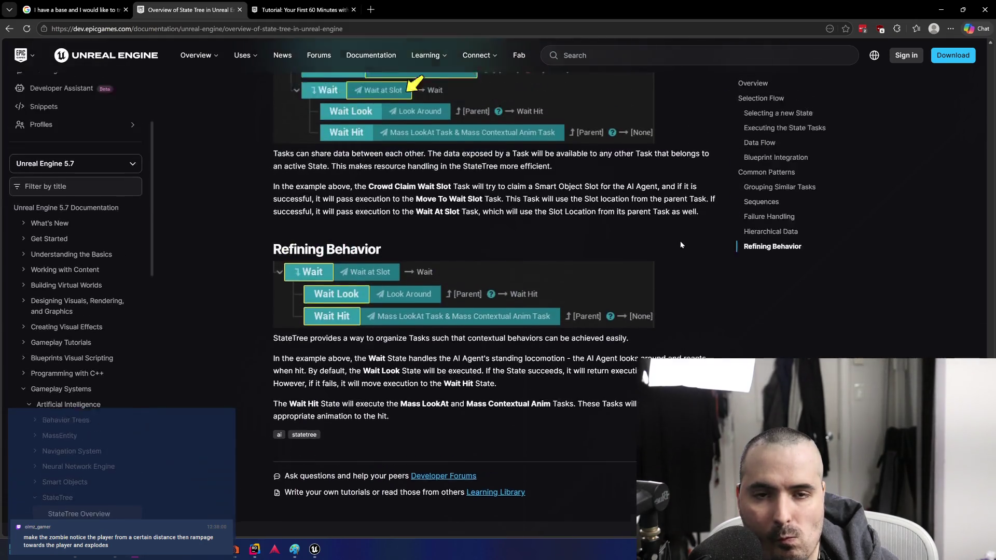
{"action": "scroll", "coordinate": [678, 241], "scroll_direction": "up", "scroll_amount": 15}
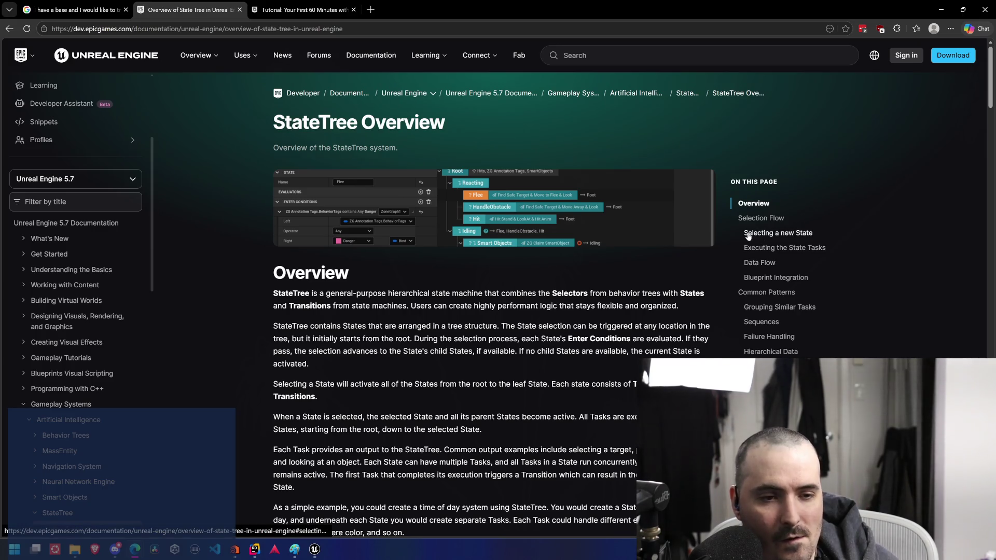
Jump to Common Patterns and read through Failure Handling down to Hierarchical Data
{"action": "scroll", "coordinate": [768, 240], "scroll_direction": "down", "scroll_amount": 3}
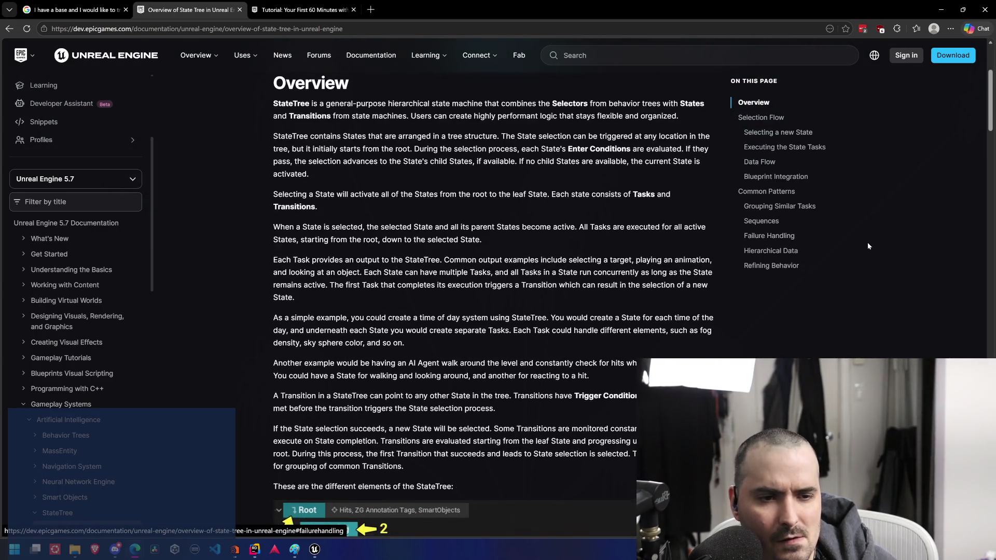
{"action": "scroll", "coordinate": [867, 242], "scroll_direction": "up", "scroll_amount": 3}
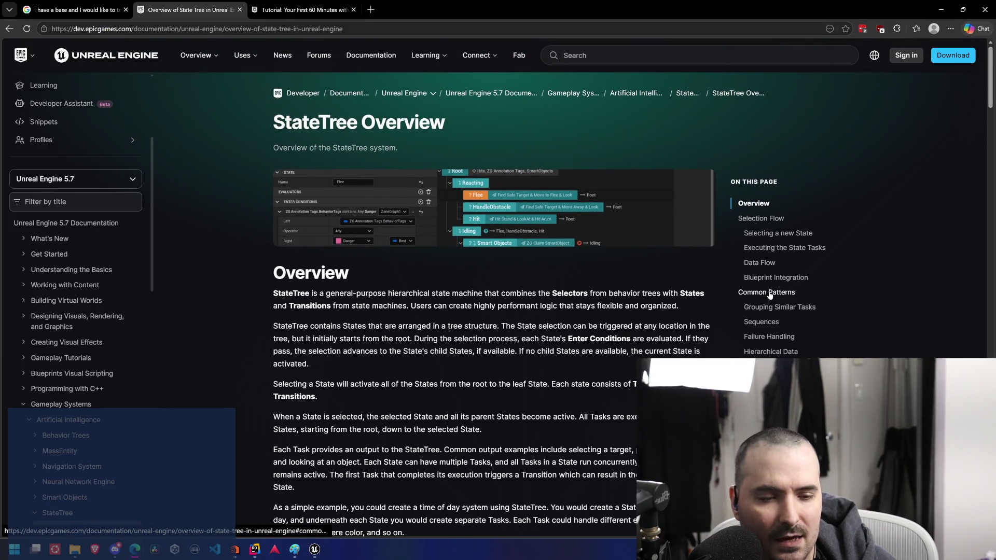
{"action": "left_click", "coordinate": [768, 293]}
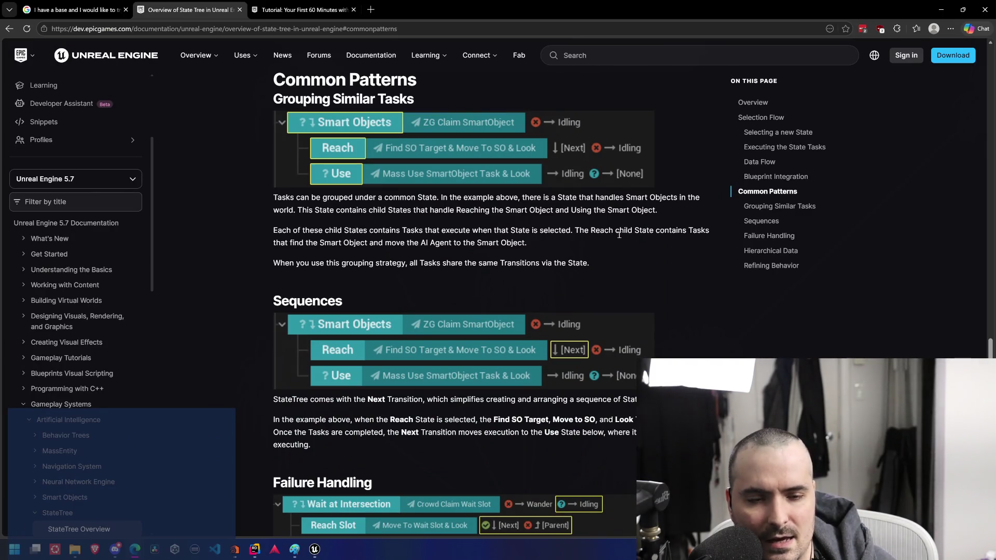
{"action": "left_click_drag", "start_coordinate": [601, 263], "coordinate": [203, 185]}
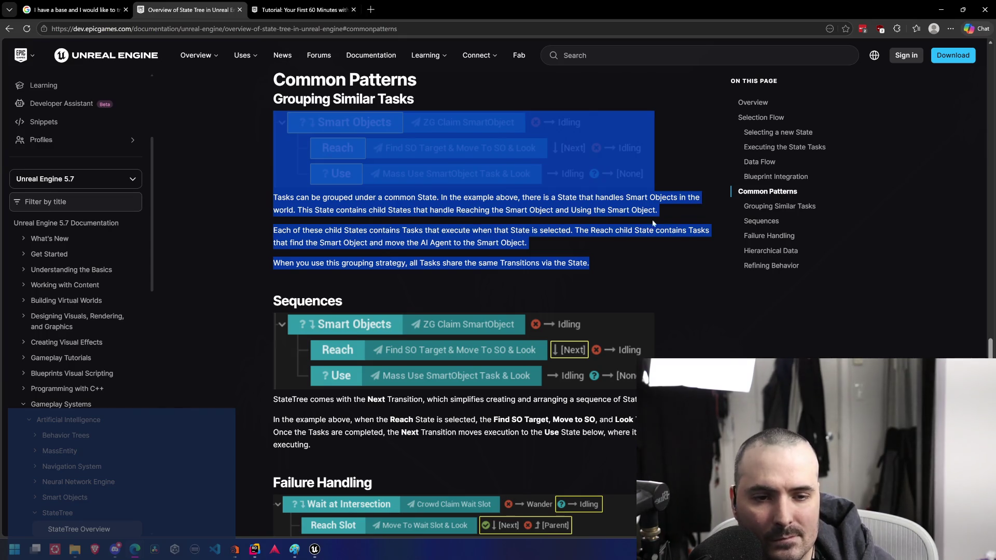
{"action": "left_click", "coordinate": [682, 211]}
{"action": "scroll", "coordinate": [690, 202], "scroll_direction": "down", "scroll_amount": 6}
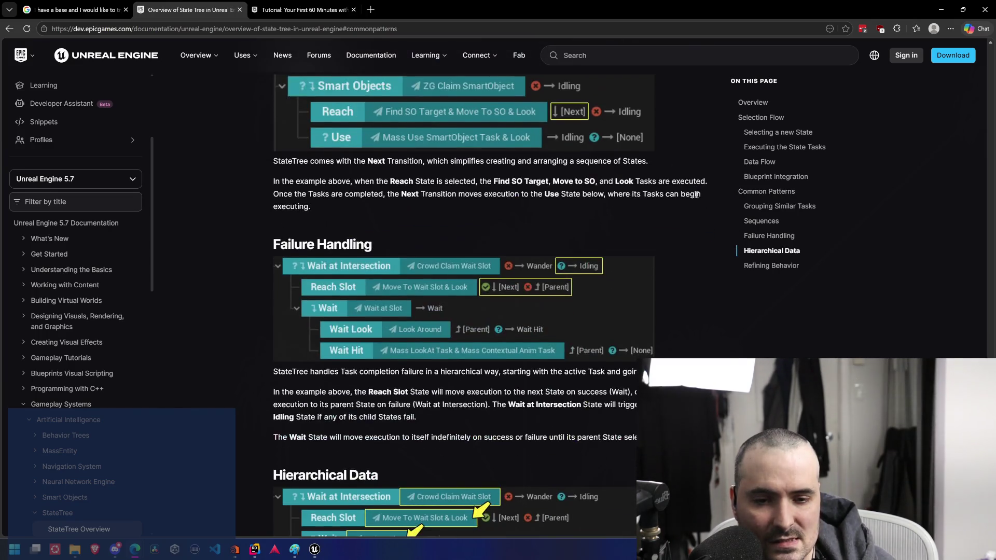
{"action": "scroll", "coordinate": [696, 197], "scroll_direction": "down", "scroll_amount": 3}
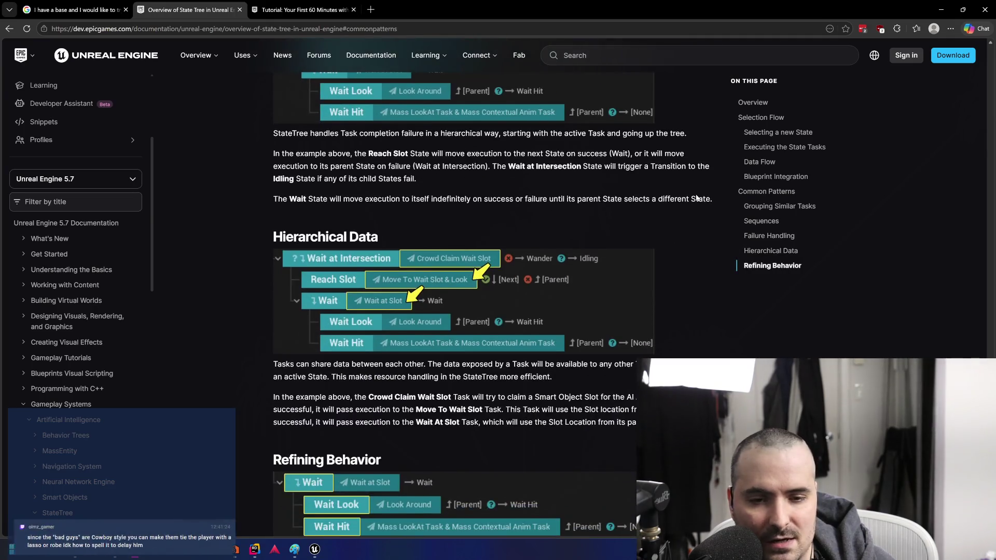
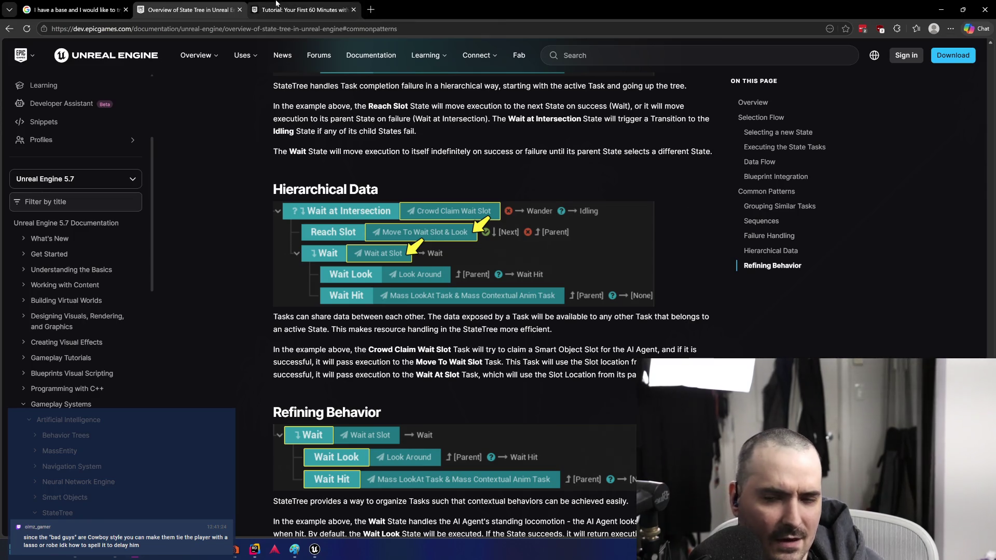
Glance at the 60-minute StateTree tutorial, then scroll through the State Tree overview's examples
{"action": "left_click", "coordinate": [290, 9]}
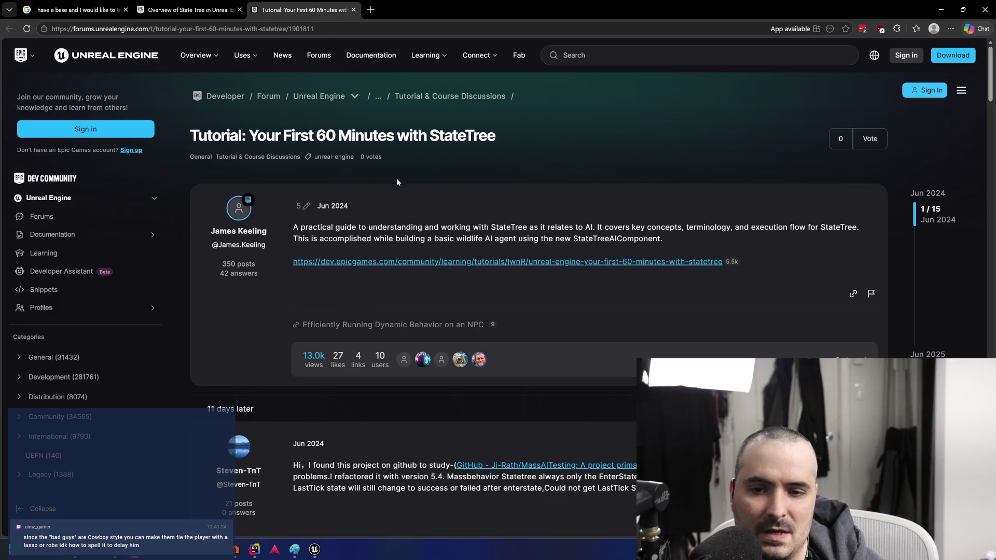
{"action": "left_click", "coordinate": [195, 9]}
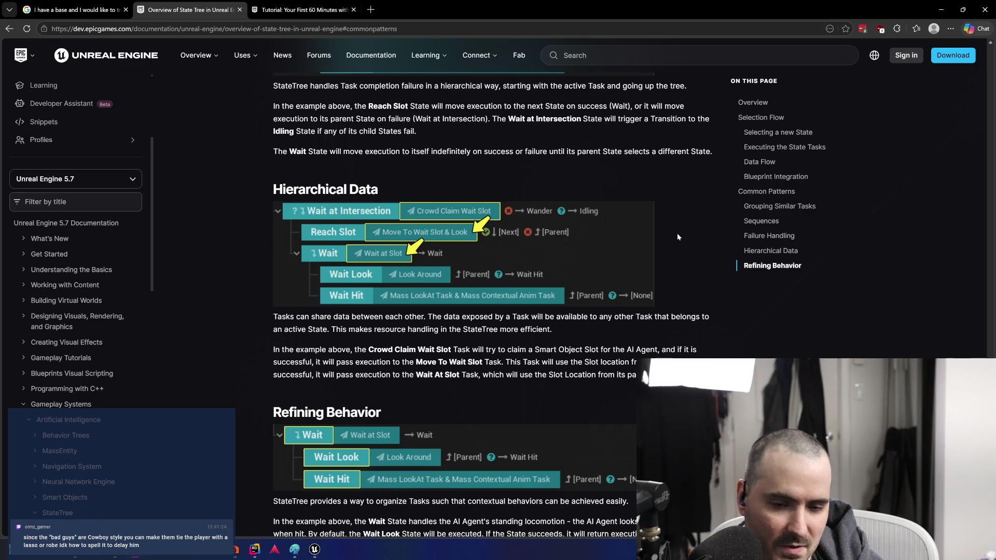
{"action": "scroll", "coordinate": [686, 232], "scroll_direction": "down", "scroll_amount": 2}
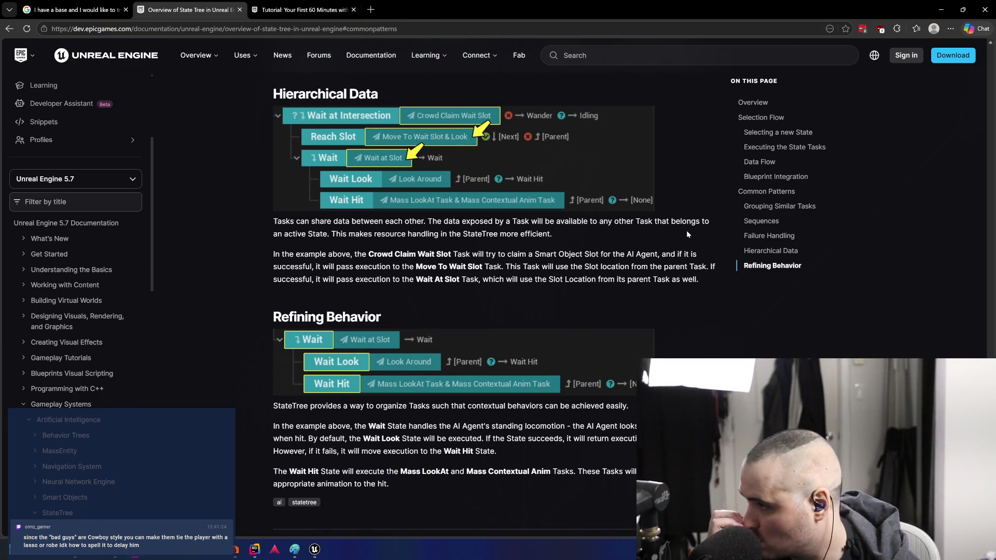
{"action": "scroll", "coordinate": [688, 233], "scroll_direction": "down", "scroll_amount": 3}
{"action": "scroll", "coordinate": [691, 236], "scroll_direction": "up", "scroll_amount": 3}
{"action": "scroll", "coordinate": [692, 236], "scroll_direction": "down", "scroll_amount": 2}
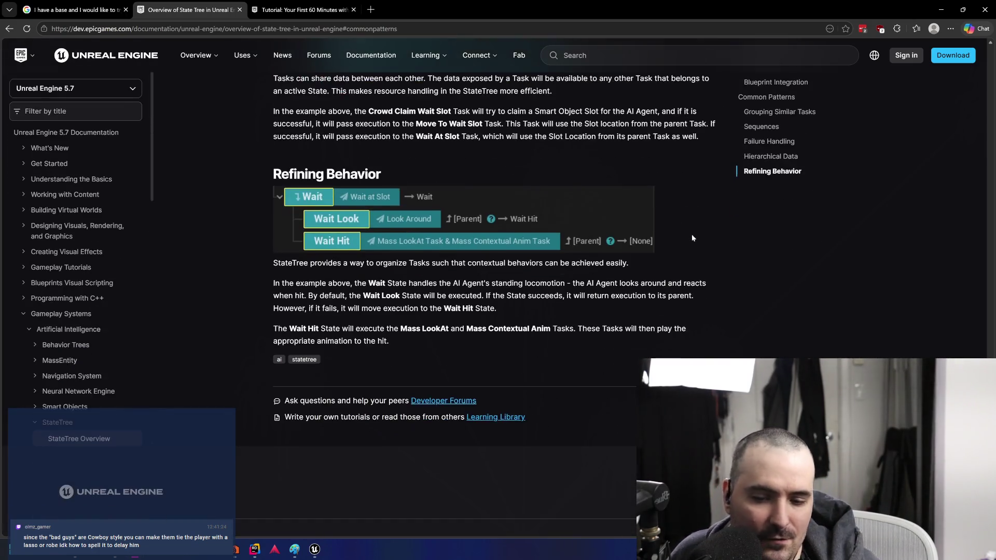
{"action": "scroll", "coordinate": [691, 236], "scroll_direction": "up", "scroll_amount": 2}
{"action": "scroll", "coordinate": [692, 238], "scroll_direction": "down", "scroll_amount": 1}
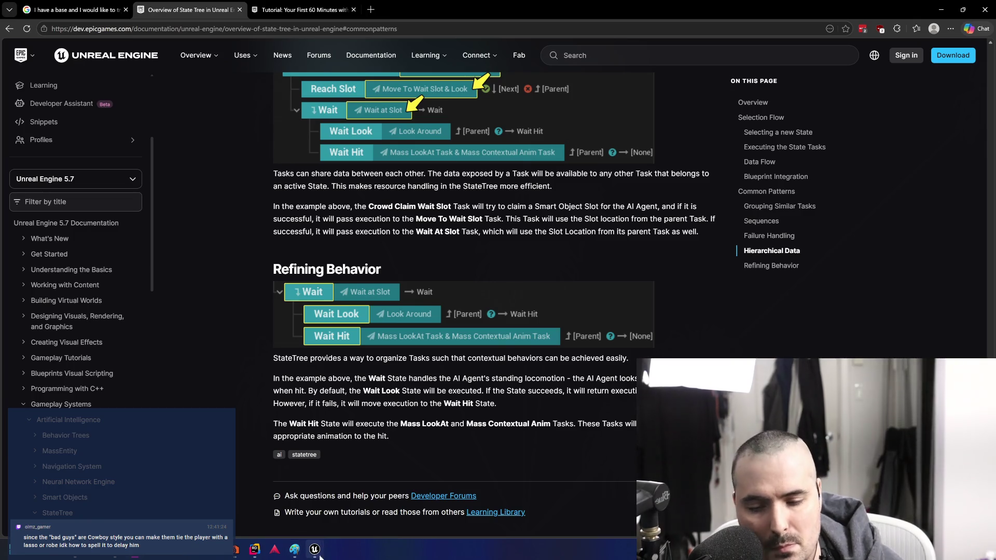
Bring the level editor forward and browse the Content Drawer to GAM58/Blueprints
{"action": "mouse_move", "coordinate": [314, 550]}
{"action": "mouse_move", "coordinate": [349, 500]}
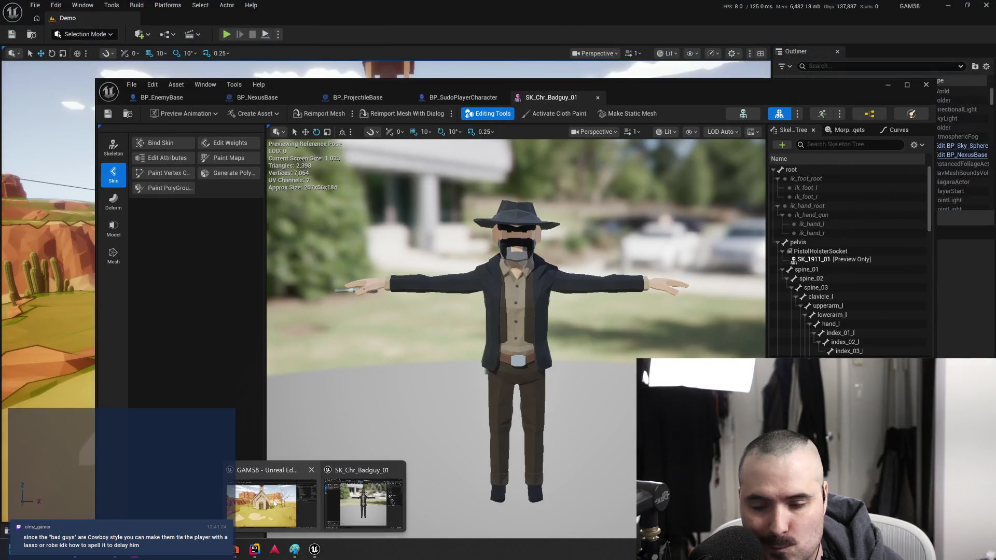
{"action": "left_click", "coordinate": [266, 503]}
{"action": "mouse_move", "coordinate": [258, 386]}
{"action": "left_mouse_down"}
{"action": "mouse_move", "coordinate": [223, 384]}
{"action": "mouse_move", "coordinate": [218, 296]}
{"action": "left_mouse_up"}
{"action": "left_click", "coordinate": [15, 531]}
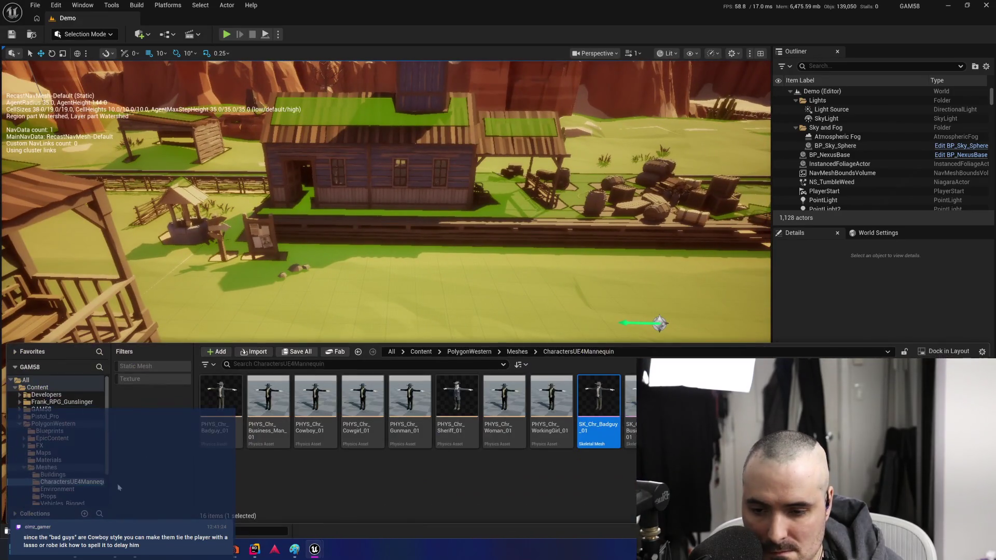
{"action": "left_click", "coordinate": [50, 431]}
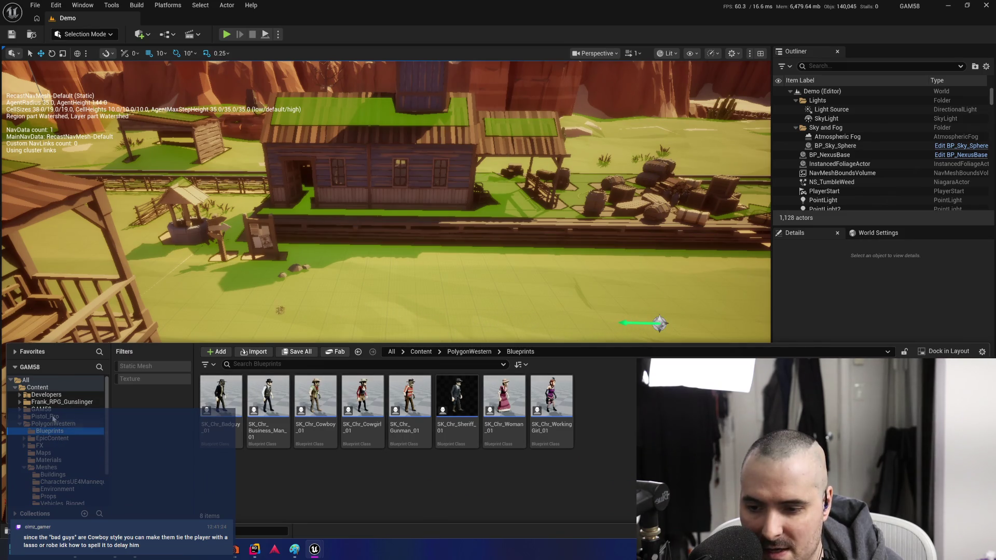
{"action": "left_click", "coordinate": [50, 410]}
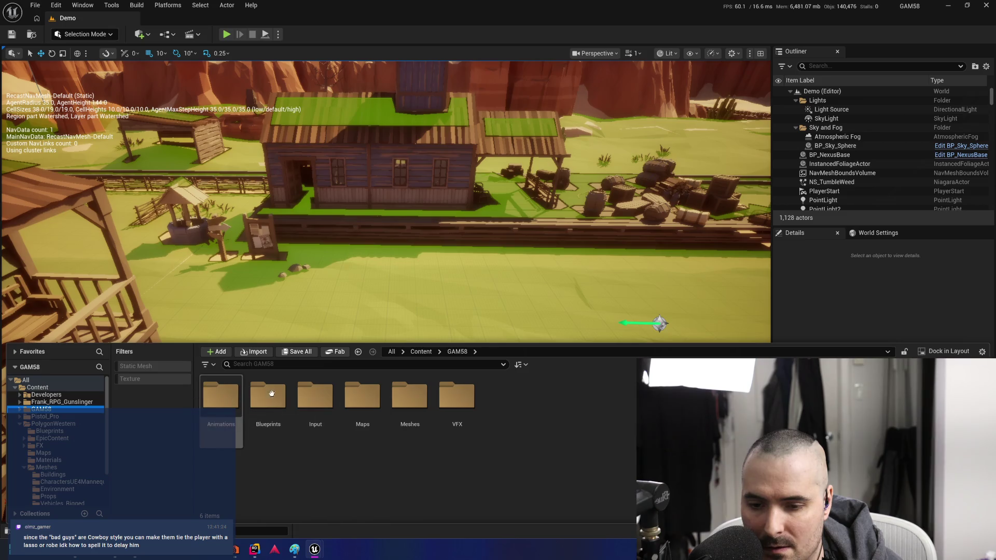
{"action": "double_click", "coordinate": [268, 397]}
Create a new folder named AI inside Blueprints
{"action": "right_click", "coordinate": [521, 425]}
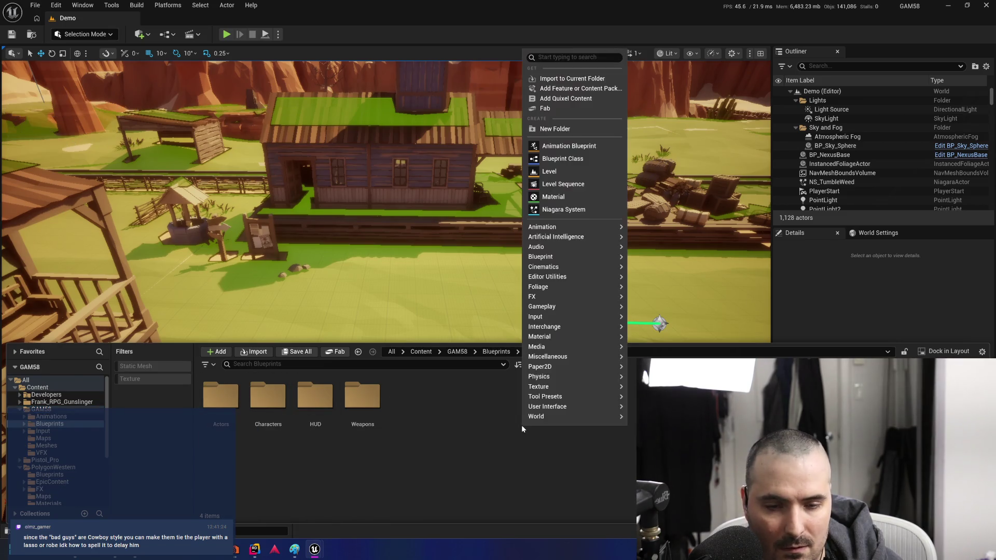
{"action": "left_click", "coordinate": [576, 130]}
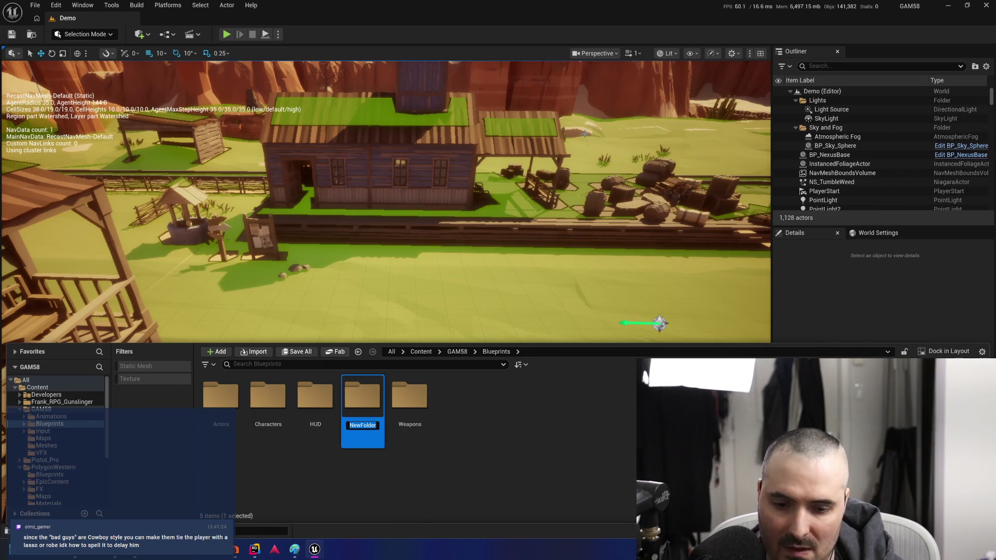
{"action": "key", "text": "Return"}
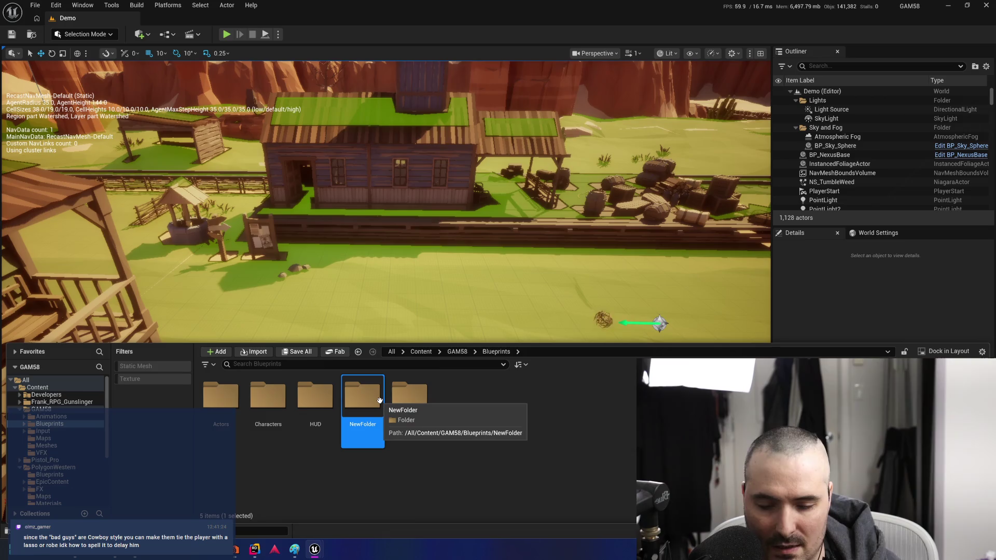
{"action": "key", "text": "F2"}
{"action": "type", "text": "AI"}
{"action": "key", "text": "Return"}
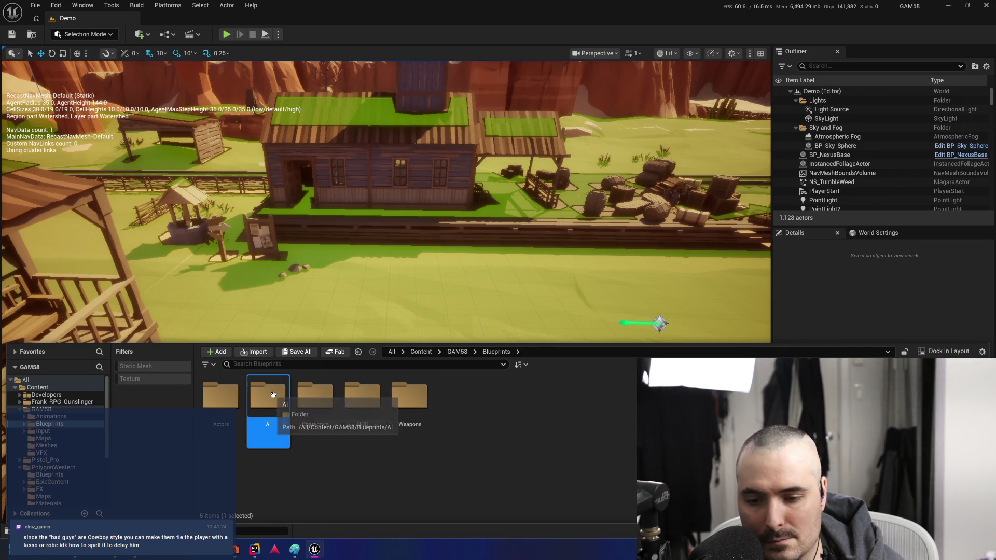
Inside AI, create an Actor Blueprint class named BP_AISpawner and open it
{"action": "double_click", "coordinate": [273, 395]}
{"action": "right_click", "coordinate": [284, 430]}
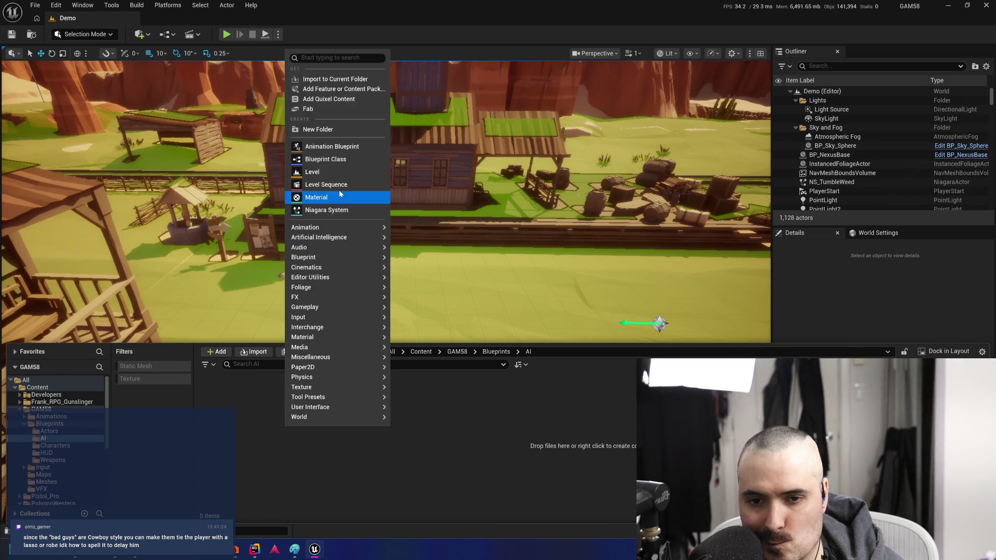
{"action": "left_click", "coordinate": [343, 158]}
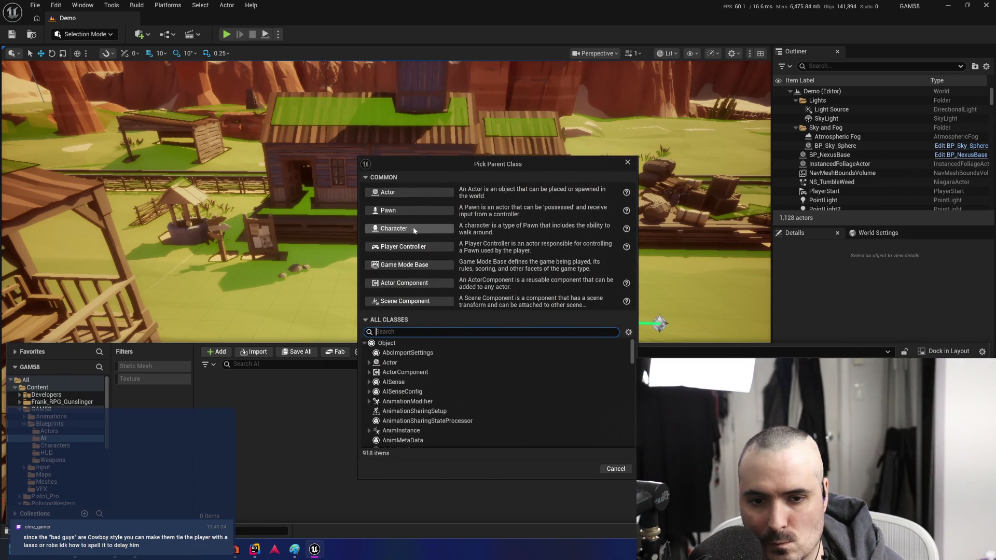
{"action": "left_click", "coordinate": [430, 196]}
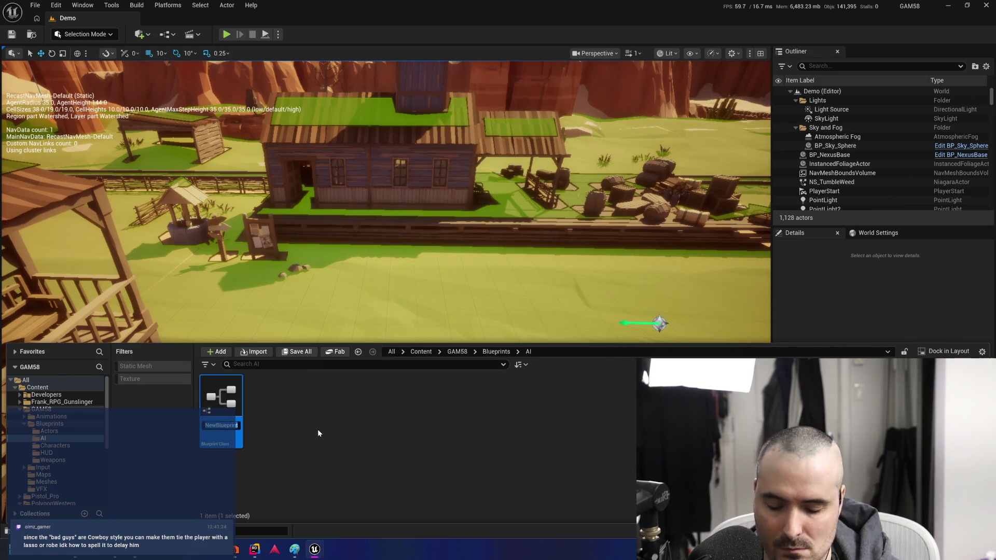
{"action": "type", "text": "BP_AISpawner"}
{"action": "key", "text": "Return"}
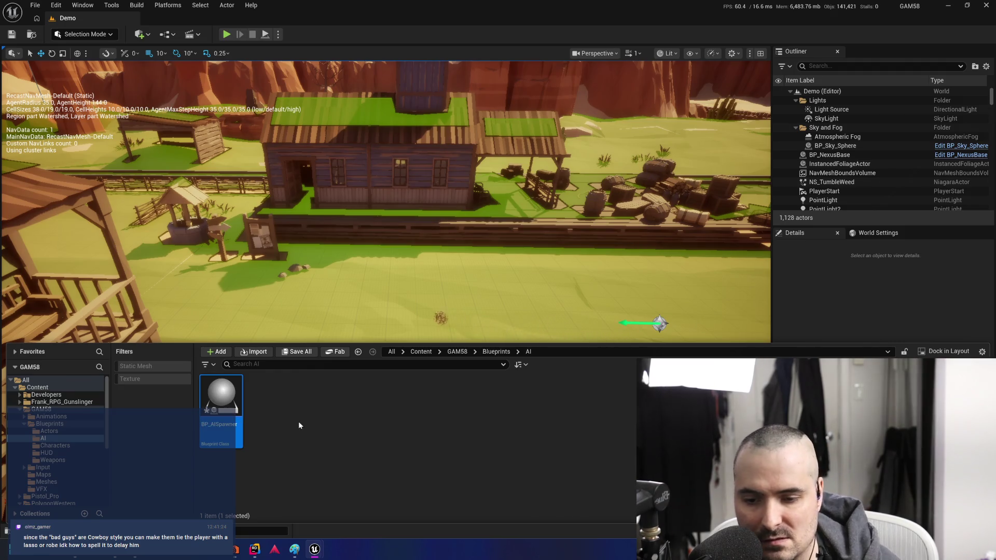
{"action": "double_click", "coordinate": [215, 395]}
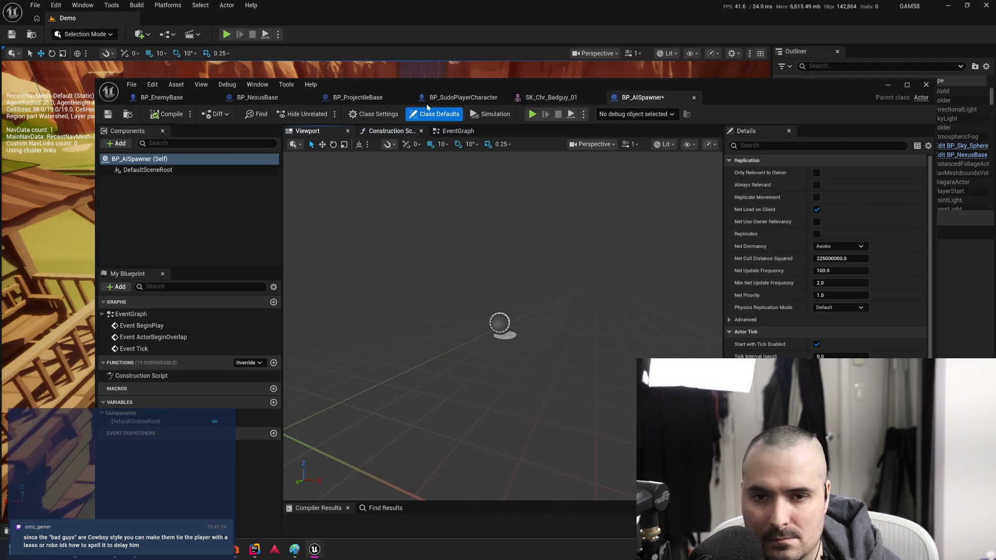
Compile BP_AISpawner and open its event graph
{"action": "left_click_drag", "start_coordinate": [773, 86], "coordinate": [779, 52]}
{"action": "left_click", "coordinate": [170, 182]}
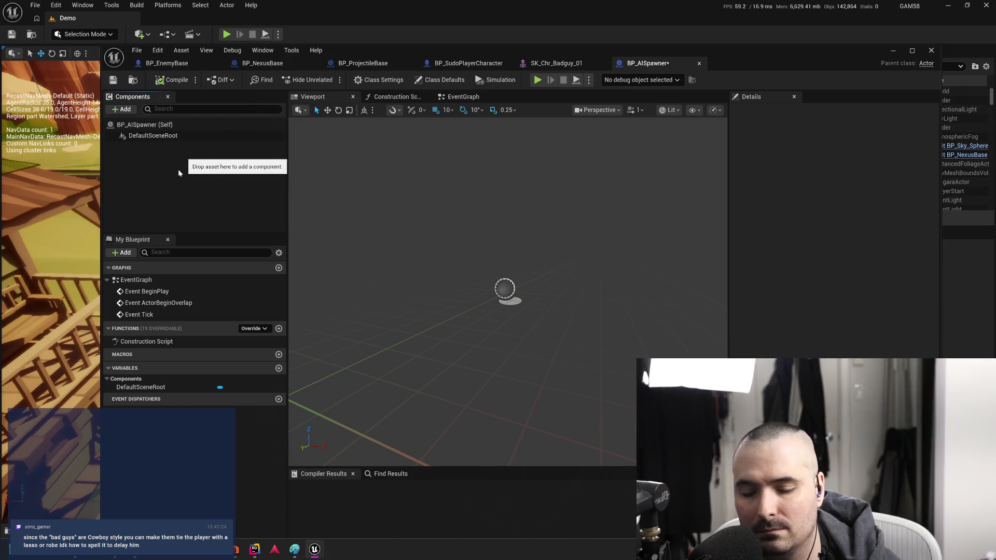
{"action": "mouse_move", "coordinate": [758, 51]}
{"action": "left_mouse_down"}
{"action": "mouse_move", "coordinate": [752, 15]}
{"action": "mouse_move", "coordinate": [763, 70]}
{"action": "mouse_move", "coordinate": [762, 39]}
{"action": "left_mouse_up"}
{"action": "left_click", "coordinate": [176, 72]}
{"action": "left_click", "coordinate": [464, 89]}
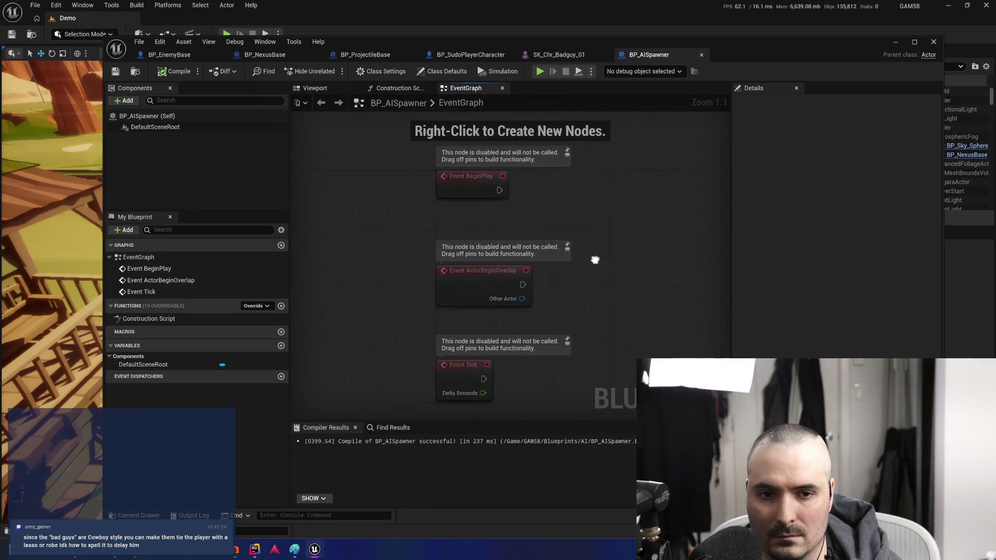
{"action": "left_click_drag", "start_coordinate": [450, 213], "coordinate": [448, 175]}
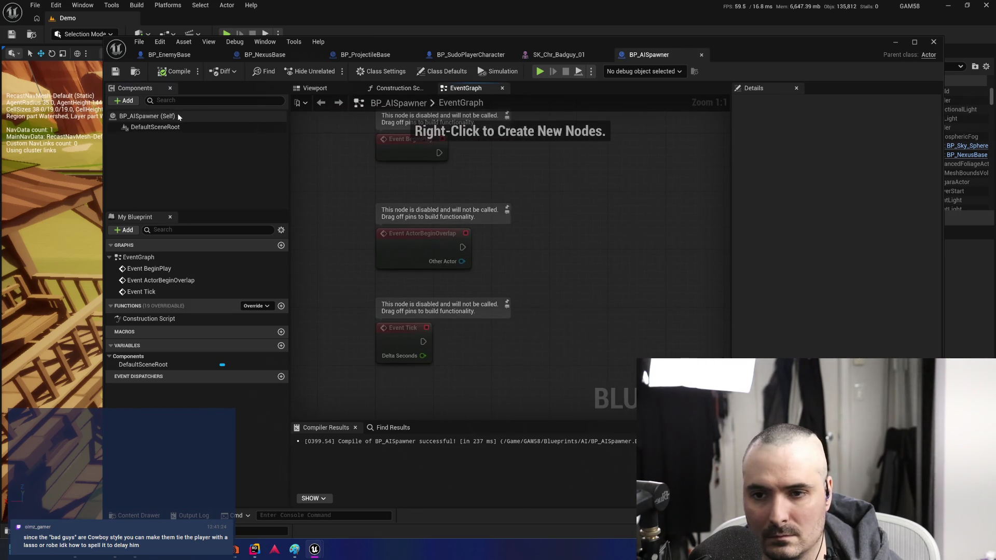
In class defaults, disable Allow Tick on Dedicated Server, keeping Start with Tick Enabled on
{"action": "left_click", "coordinate": [155, 116]}
{"action": "left_click", "coordinate": [806, 105]}
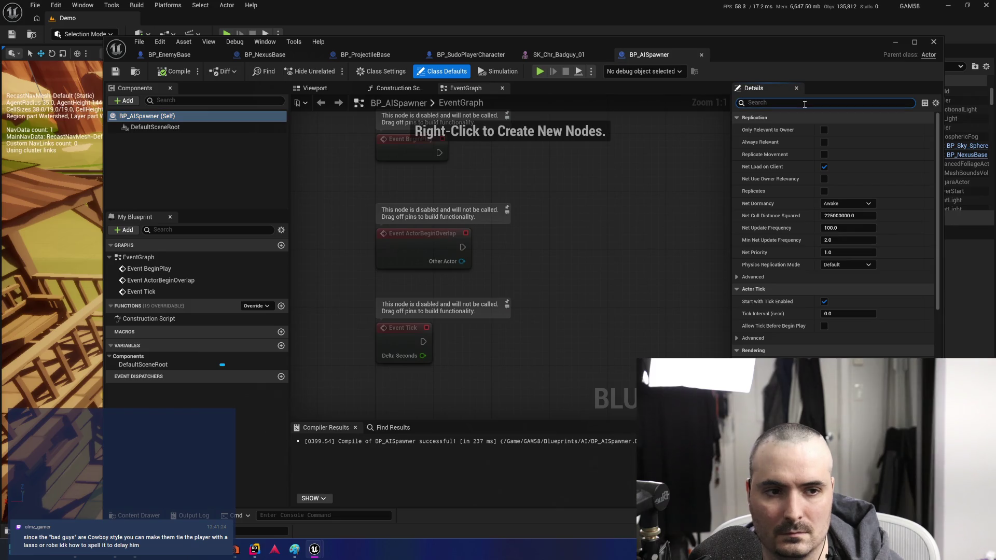
{"action": "type", "text": "tick"}
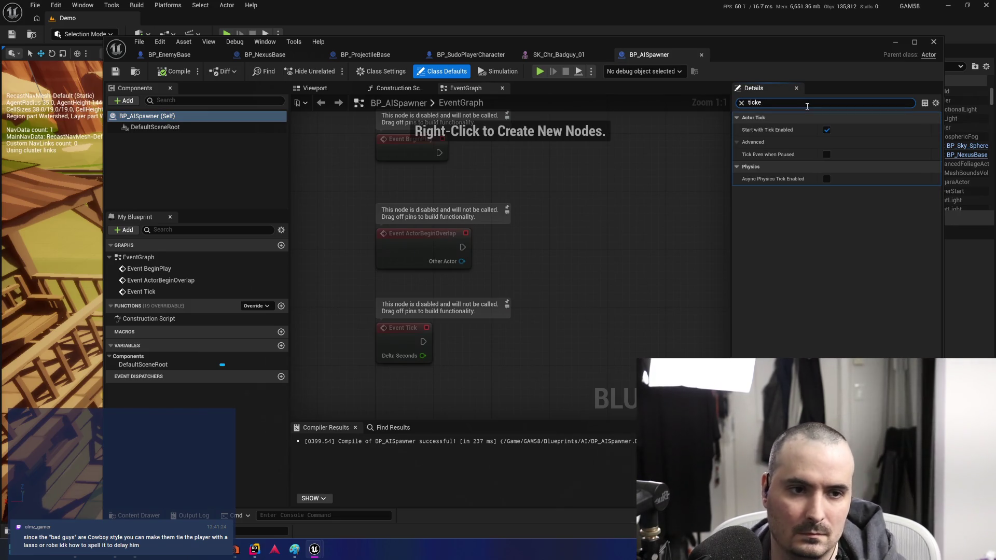
{"action": "left_click", "coordinate": [827, 130]}
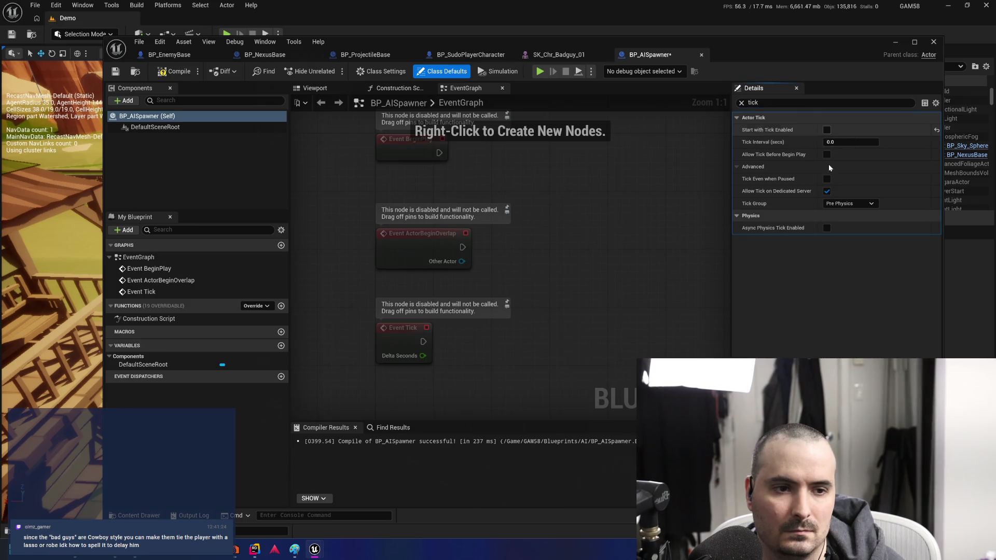
{"action": "left_click", "coordinate": [827, 191]}
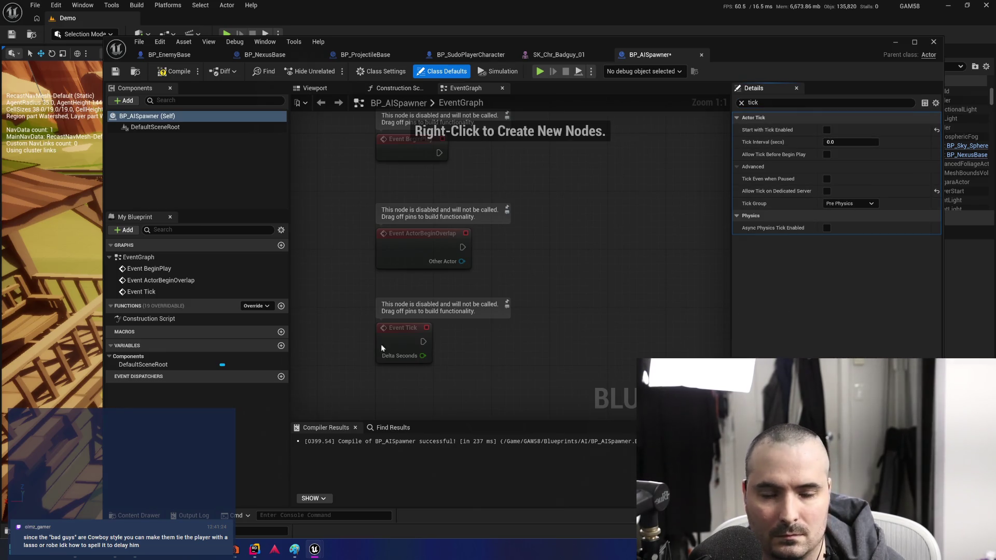
{"action": "left_click", "coordinate": [826, 129]}
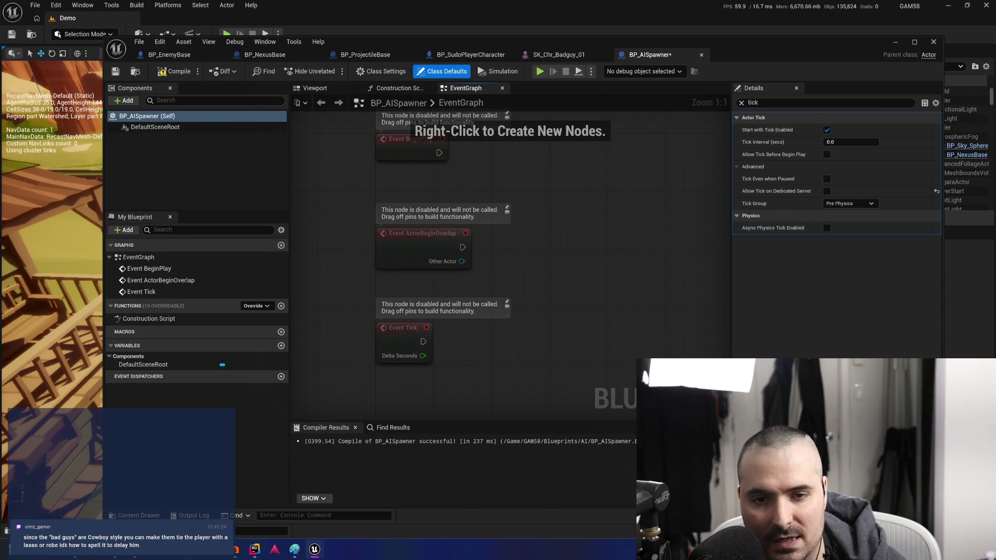
{"action": "left_click_drag", "start_coordinate": [575, 276], "coordinate": [533, 295]}
{"action": "mouse_move", "coordinate": [450, 188]}
{"action": "left_mouse_down"}
{"action": "mouse_move", "coordinate": [402, 160]}
{"action": "mouse_move", "coordinate": [459, 156]}
{"action": "mouse_move", "coordinate": [456, 173]}
{"action": "mouse_move", "coordinate": [432, 179]}
{"action": "left_mouse_up"}
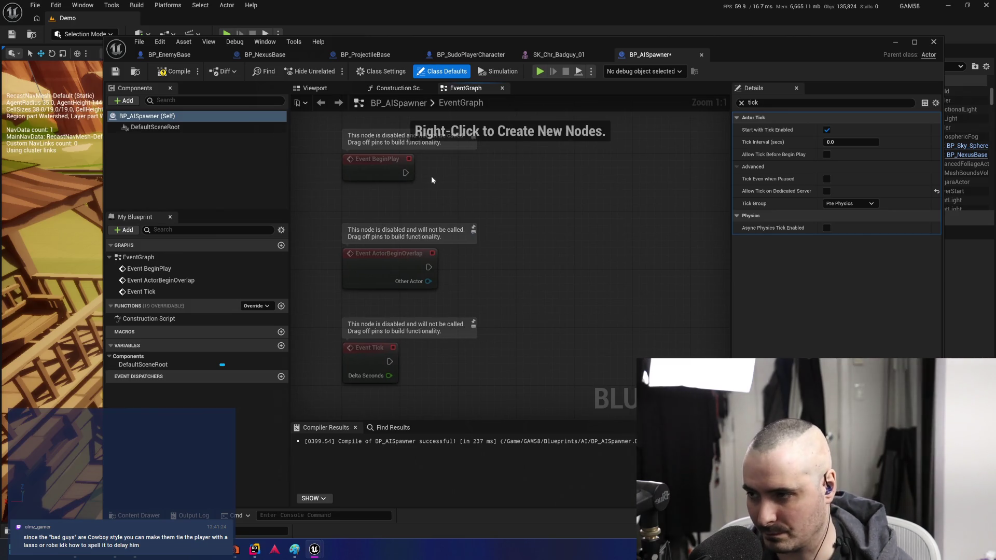
Add a variable named SpawnRate and make it a Float
{"action": "left_click", "coordinate": [281, 346]}
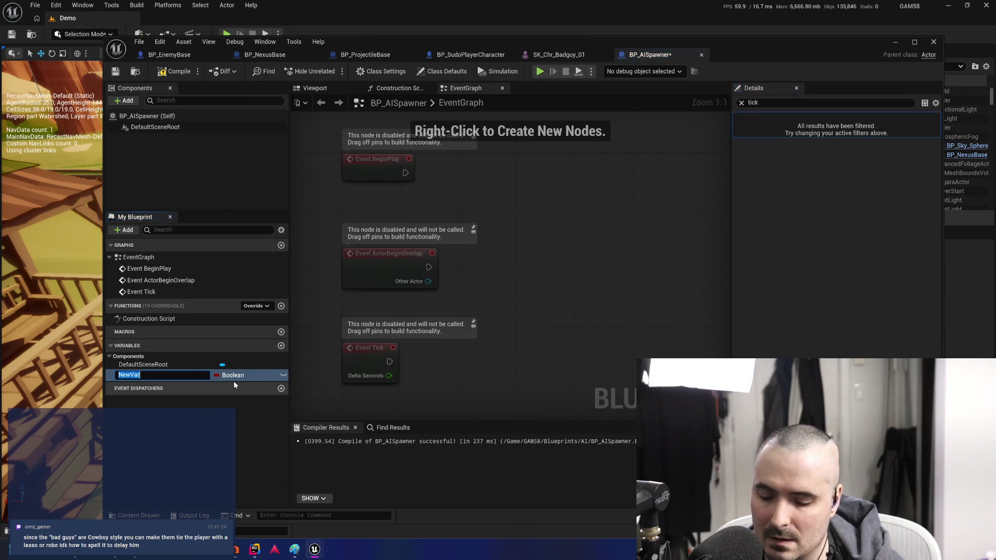
{"action": "type", "text": "Spaw"}
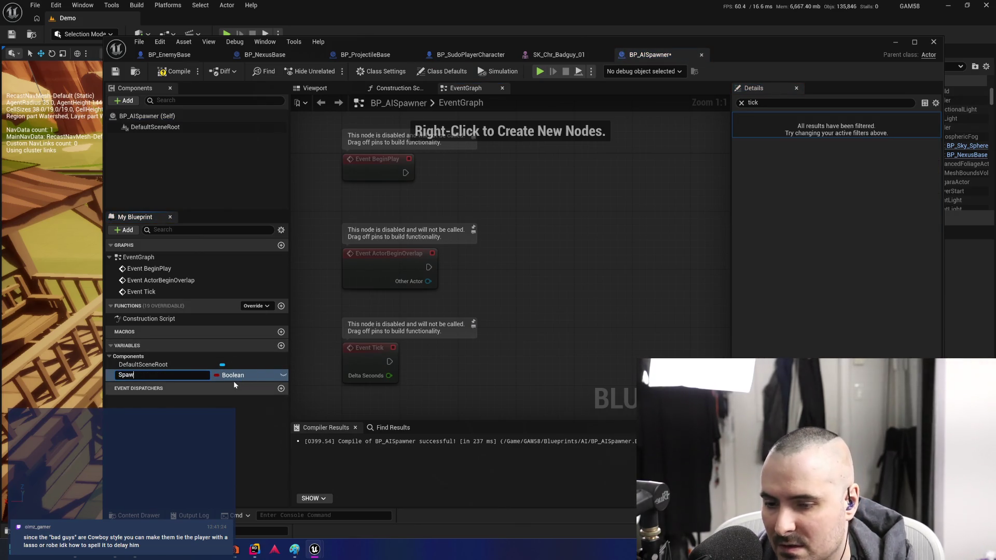
{"action": "type", "text": "nRate"}
{"action": "key", "text": "Return"}
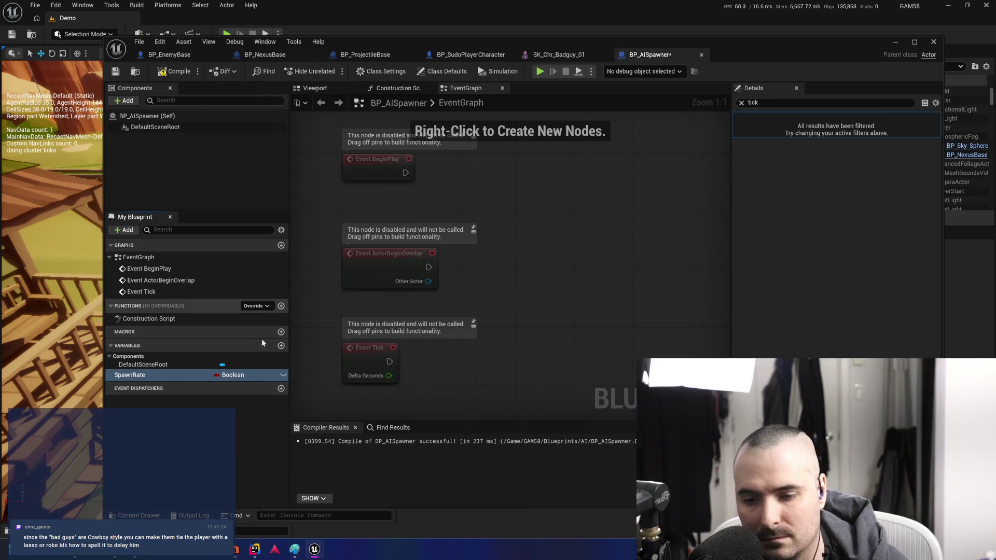
{"action": "left_click", "coordinate": [235, 375]}
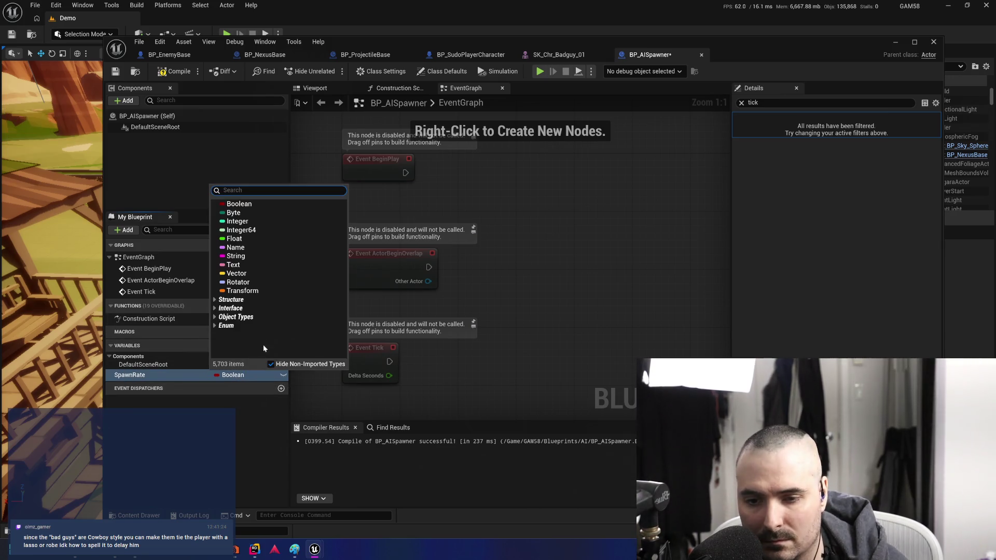
{"action": "left_click", "coordinate": [250, 238]}
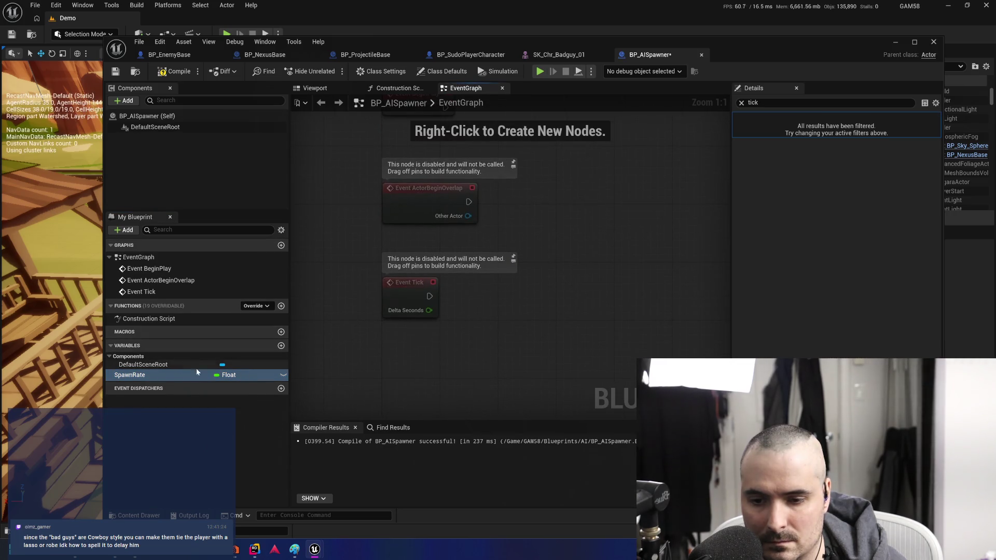
Add a second Float variable named LastSpawn
{"action": "left_click", "coordinate": [281, 346]}
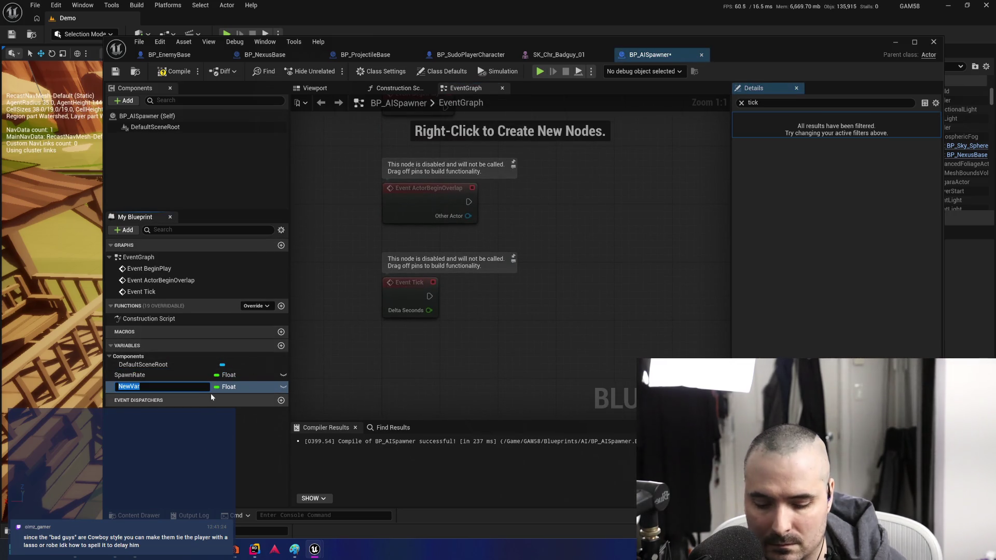
{"action": "type", "text": "Last"}
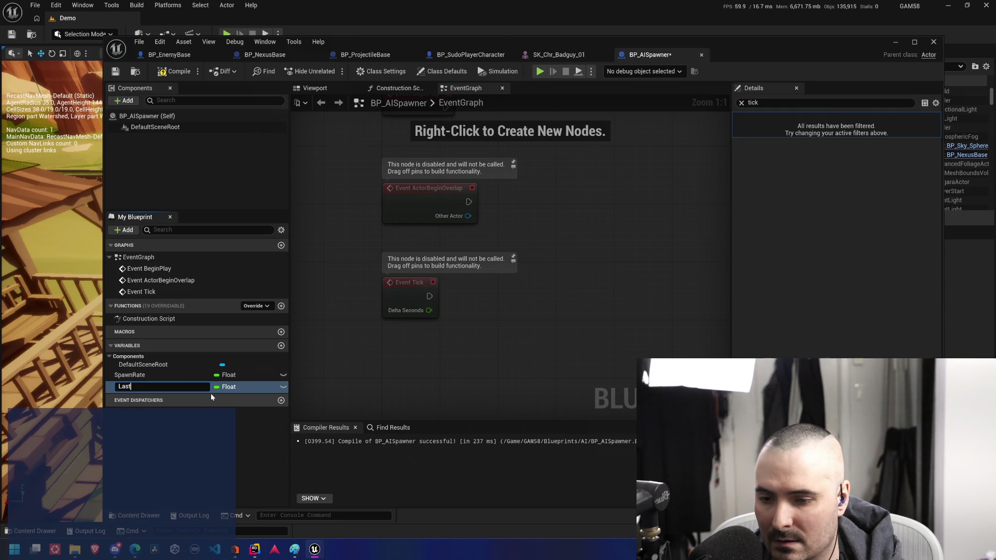
{"action": "key", "text": "BackSpace"}
{"action": "key", "text": "BackSpace"}
{"action": "key", "text": "BackSpace"}
{"action": "type", "text": "Currrent"}
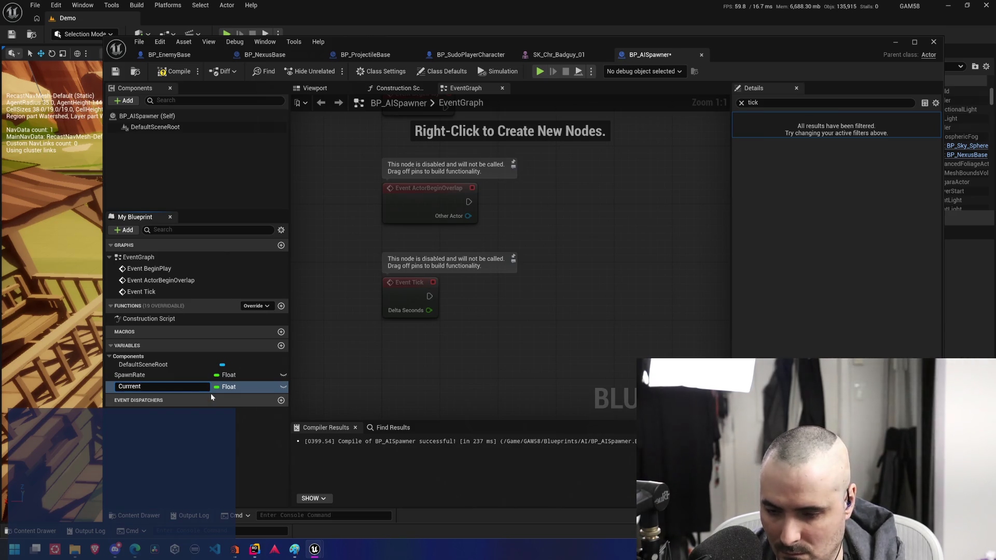
{"action": "key", "text": "BackSpace"}
{"action": "key", "text": "BackSpace"}
{"action": "key", "text": "BackSpace"}
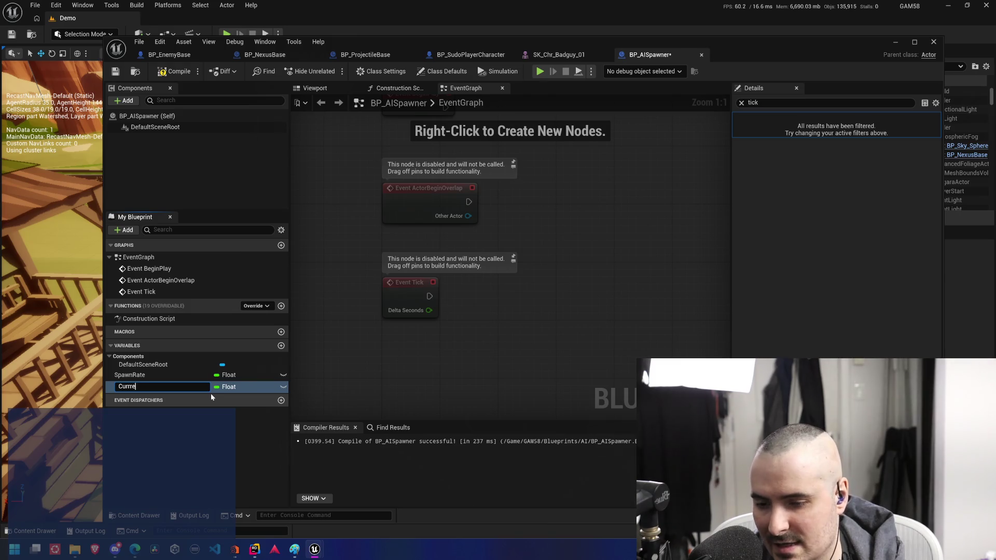
{"action": "type", "text": "LastSpawn"}
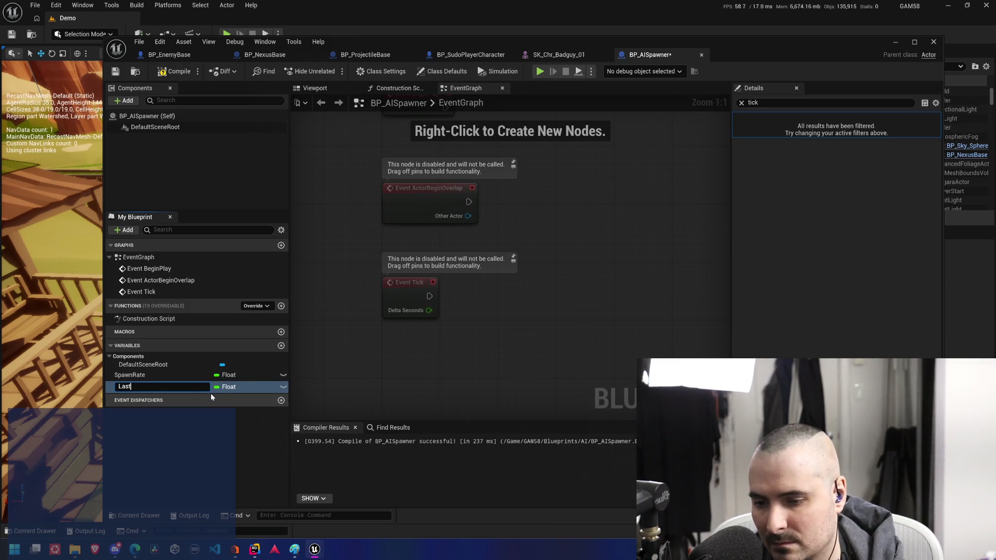
{"action": "key", "text": "Return"}
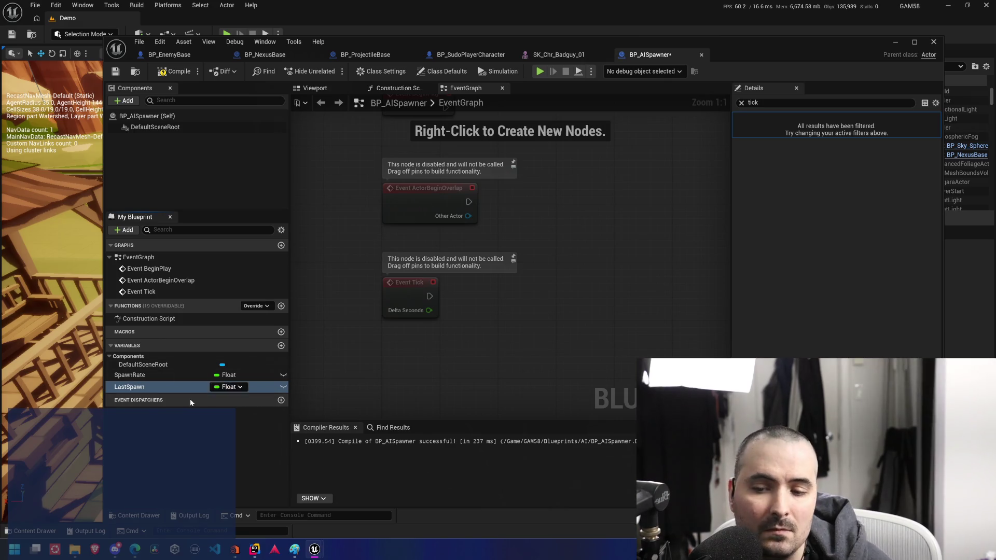
Place a Last Spawn getter node in the event graph and compile
{"action": "mouse_move", "coordinate": [161, 388]}
{"action": "left_mouse_down"}
{"action": "mouse_move", "coordinate": [497, 332]}
{"action": "mouse_move", "coordinate": [455, 353]}
{"action": "left_mouse_up"}
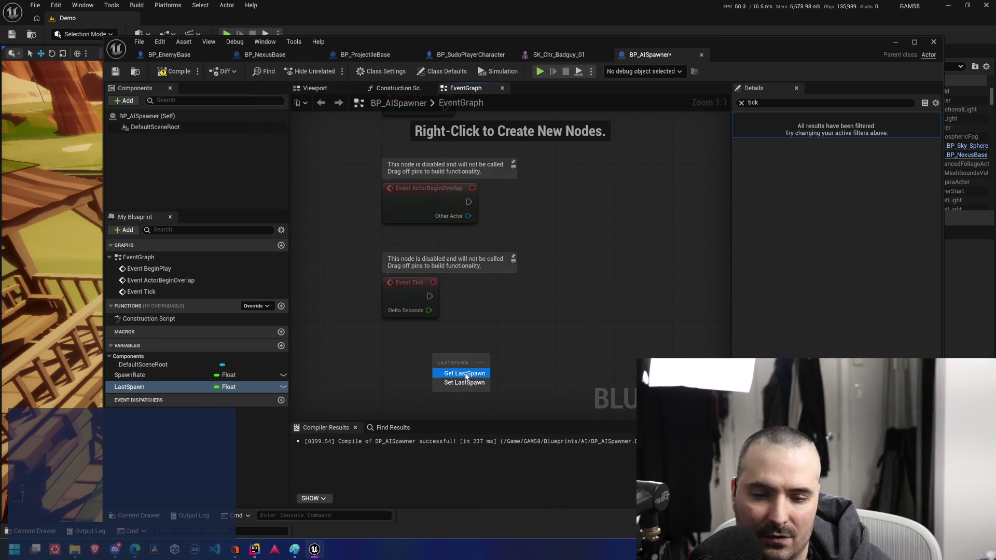
{"action": "left_click", "coordinate": [464, 372]}
{"action": "left_click", "coordinate": [156, 71]}
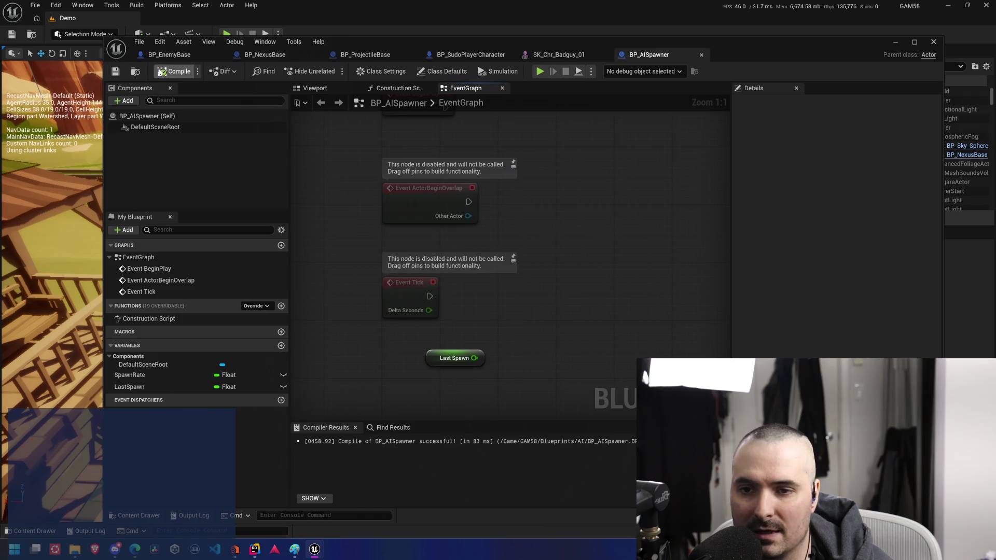
Set SpawnRate's default value to 0.5
{"action": "left_click", "coordinate": [156, 375]}
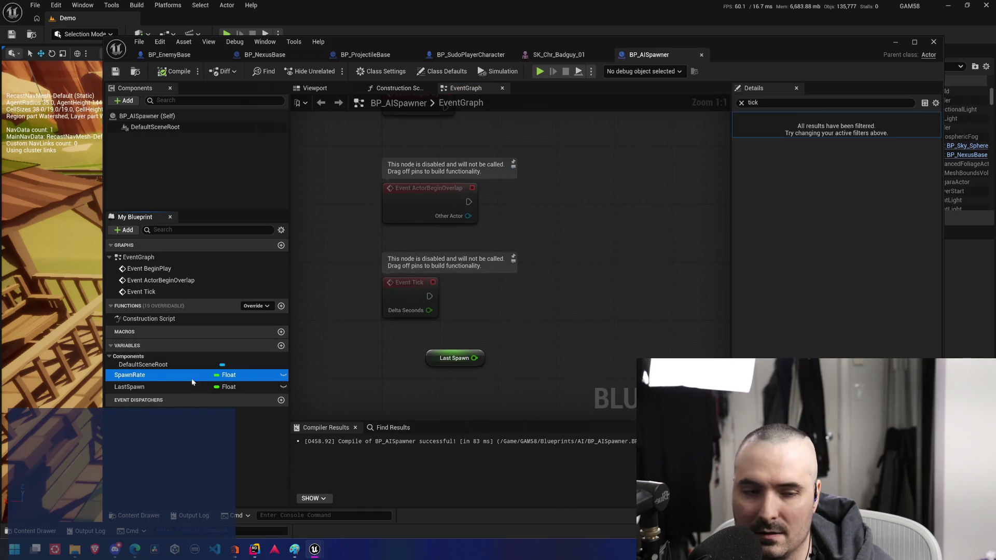
{"action": "left_click", "coordinate": [742, 103]}
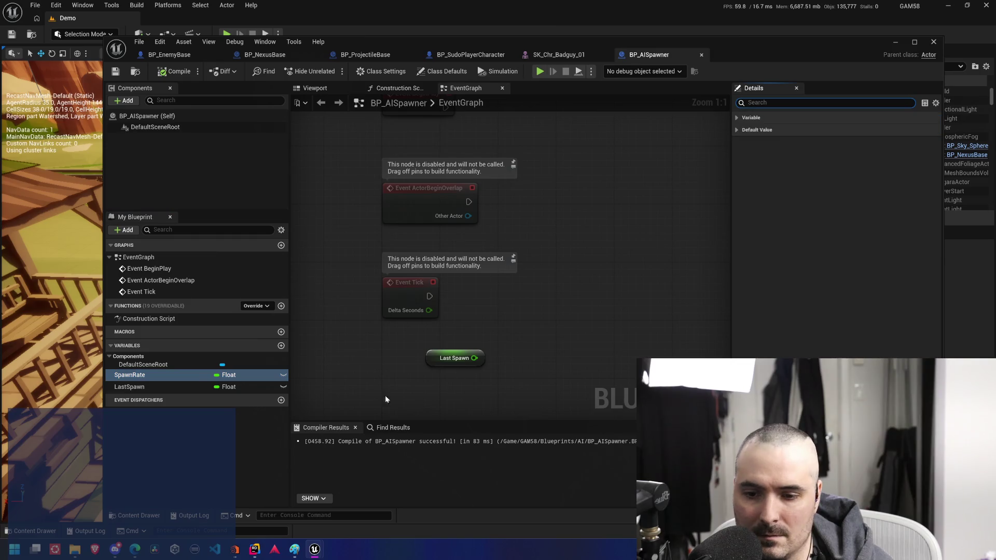
{"action": "left_click", "coordinate": [747, 133]}
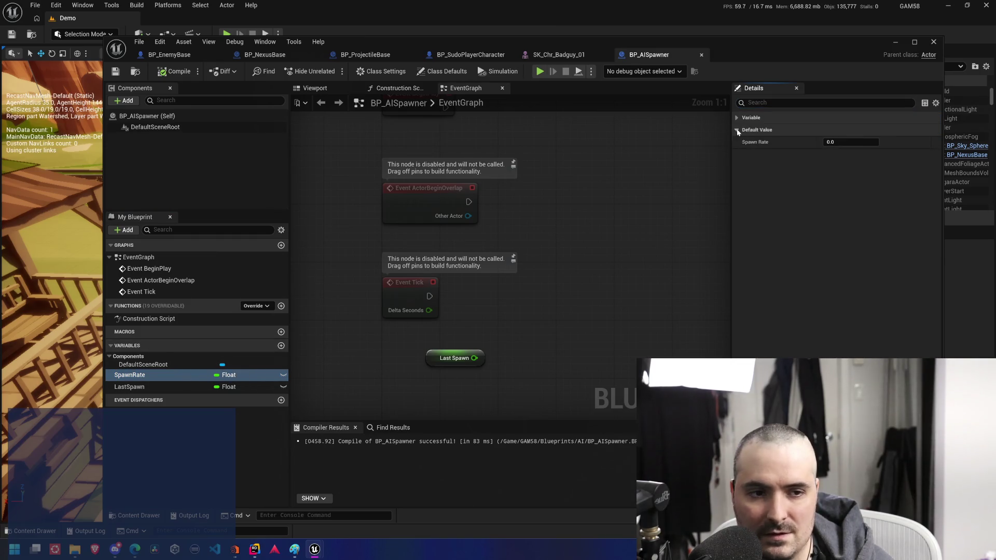
{"action": "left_click", "coordinate": [847, 142]}
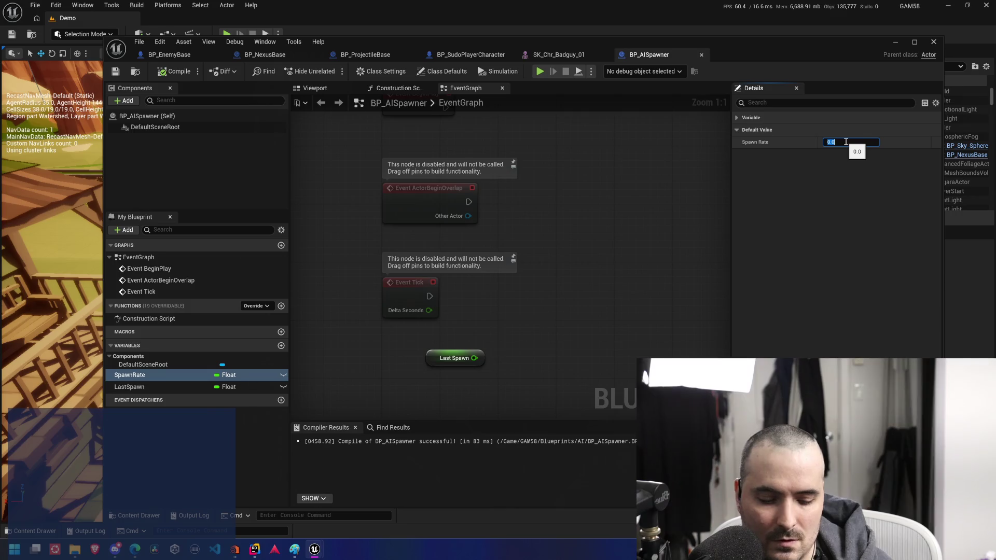
{"action": "type", "text": "0.5"}
{"action": "key", "text": "Return"}
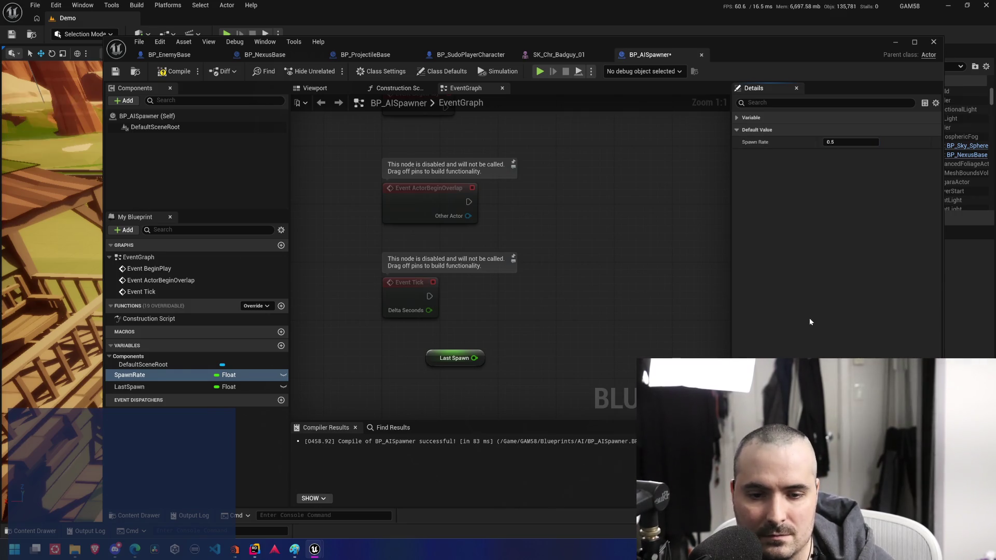
{"action": "left_click", "coordinate": [241, 372]}
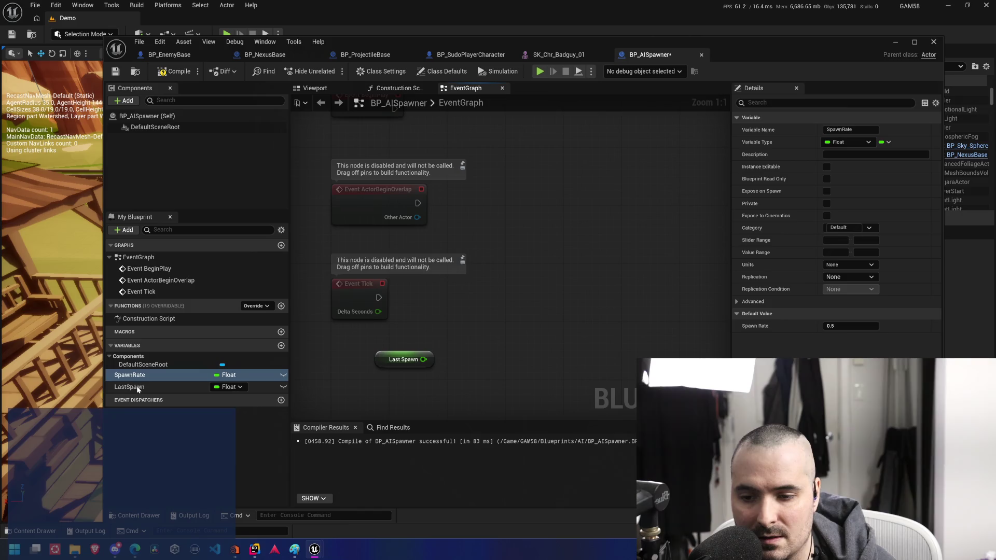
Reposition the Last Spawn node and select the LastSpawn variable
{"action": "left_click_drag", "start_coordinate": [435, 340], "coordinate": [387, 332]}
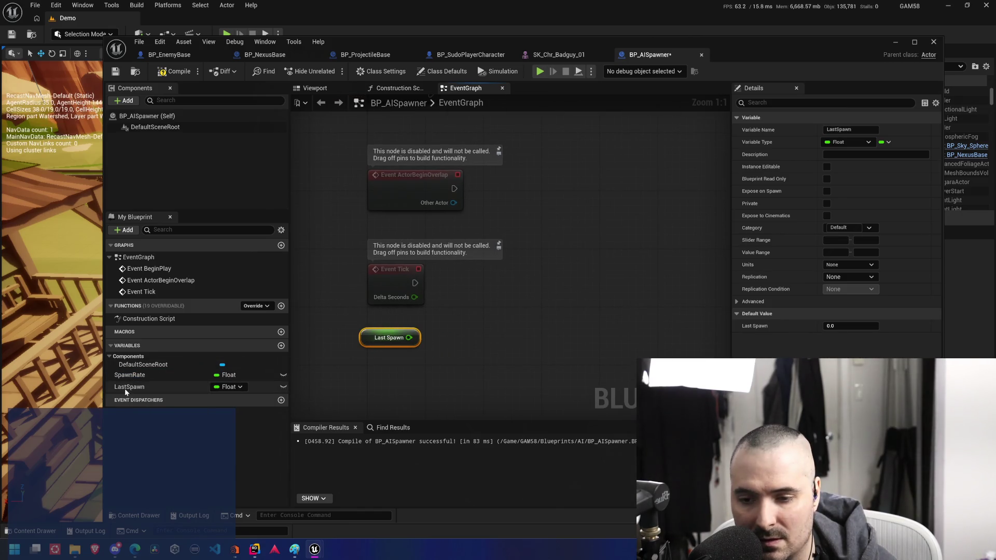
{"action": "left_click_drag", "start_coordinate": [414, 297], "coordinate": [466, 303]}
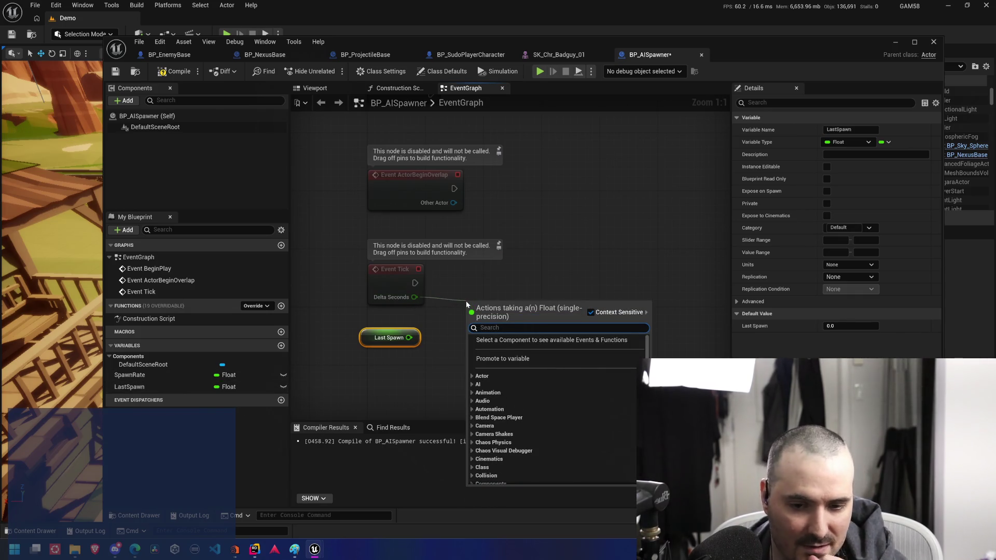
{"action": "key", "text": "Escape"}
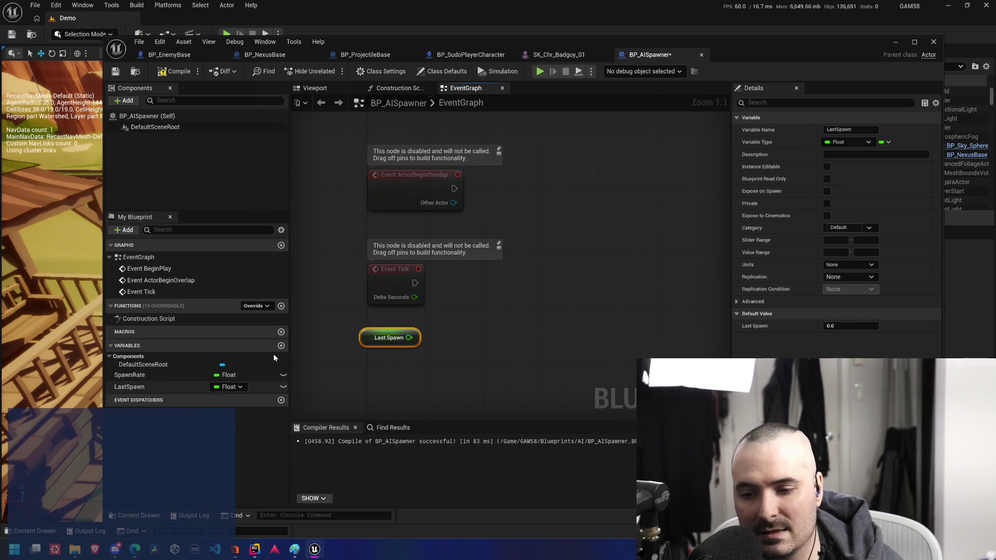
{"action": "left_click", "coordinate": [133, 388]}
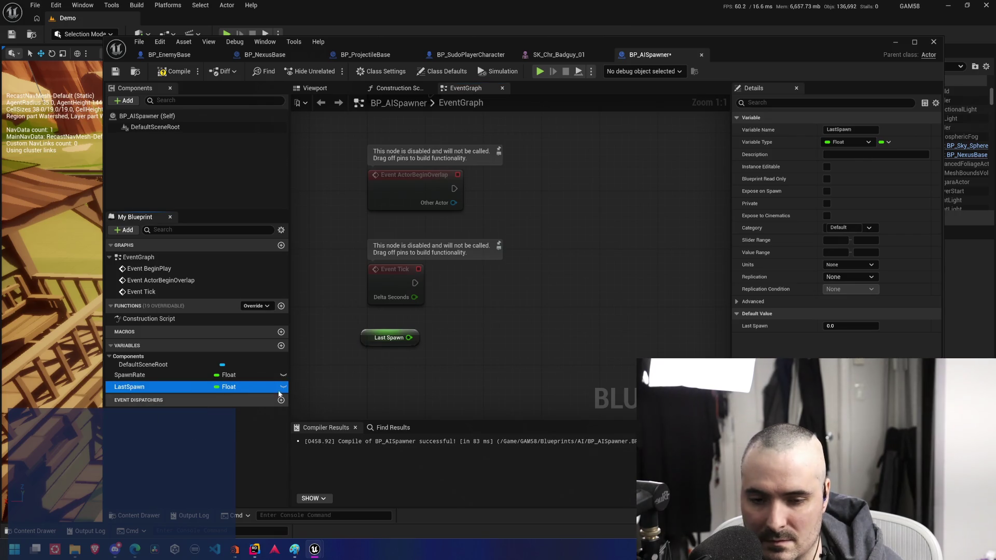
Rename LastSpawn to TimeSinceLastSpawn and pan the graph to the event nodes
{"action": "left_click", "coordinate": [133, 387]}
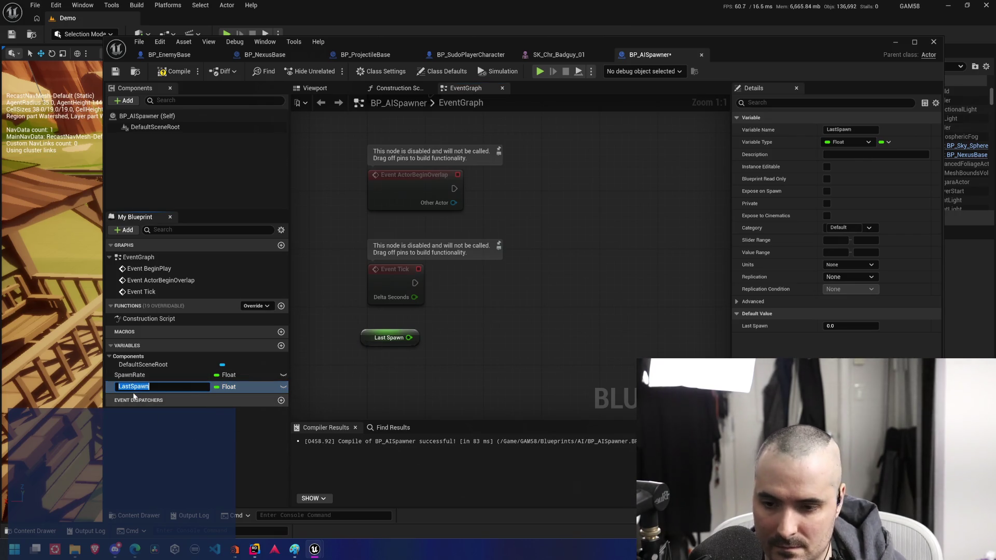
{"action": "type", "text": "Tiem"}
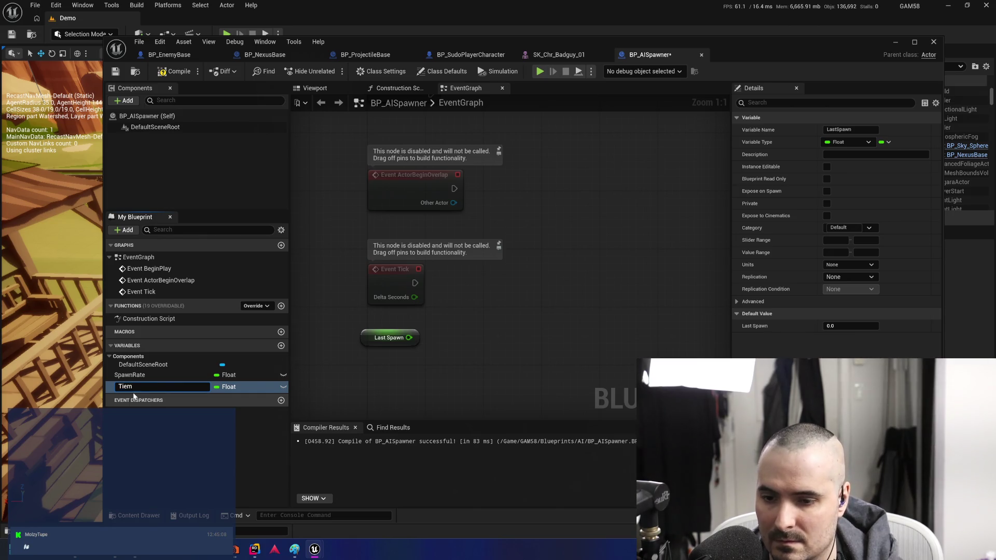
{"action": "key", "text": "BackSpace"}
{"action": "type", "text": "meSinceLastSp"}
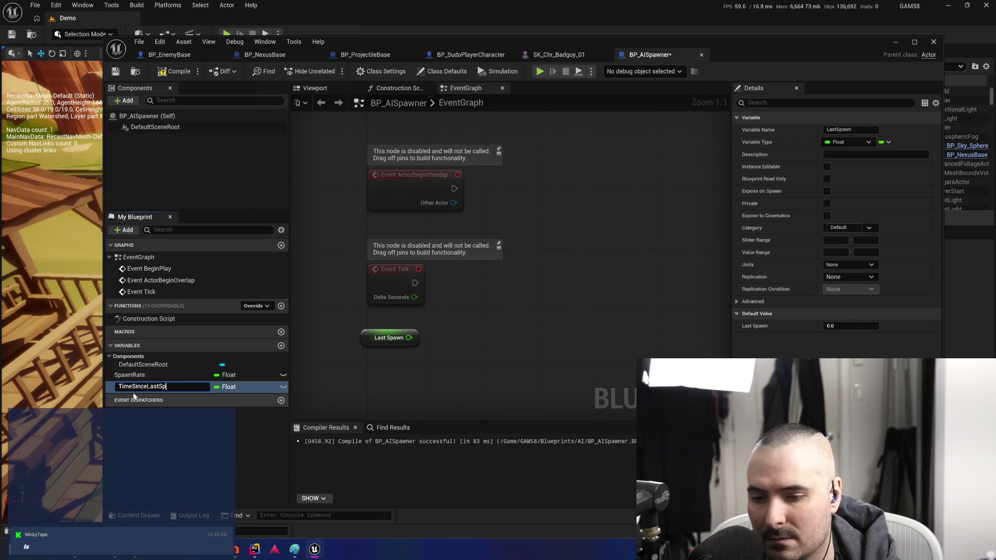
{"action": "type", "text": "awn"}
{"action": "key", "text": "Return"}
{"action": "left_click_drag", "start_coordinate": [508, 322], "coordinate": [596, 298]}
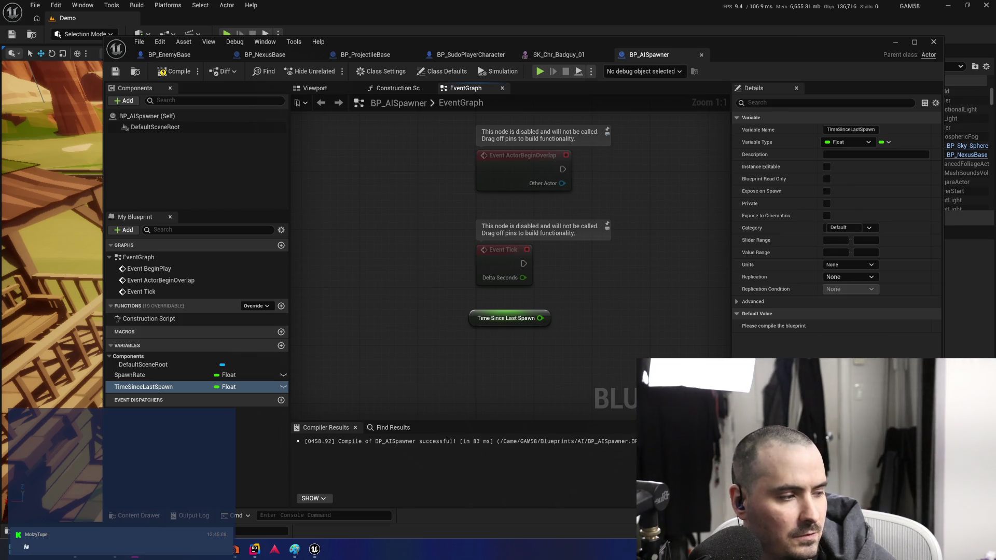
{"action": "left_click", "coordinate": [247, 419]}
Add Delta Seconds and Time Since Last Spawn with an Add node
{"action": "mouse_move", "coordinate": [419, 350]}
{"action": "left_mouse_down"}
{"action": "mouse_move", "coordinate": [322, 355]}
{"action": "mouse_move", "coordinate": [356, 377]}
{"action": "left_mouse_up"}
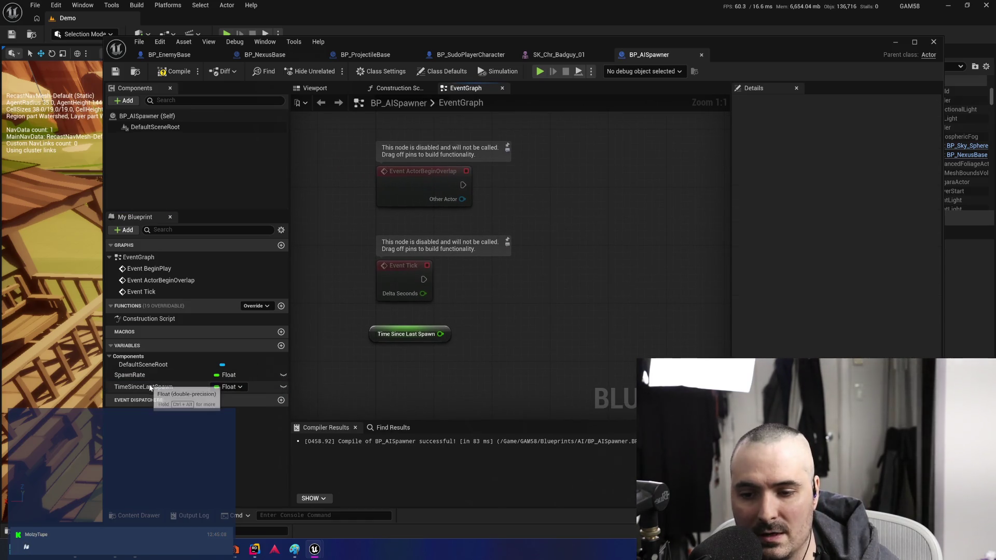
{"action": "left_click", "coordinate": [171, 387]}
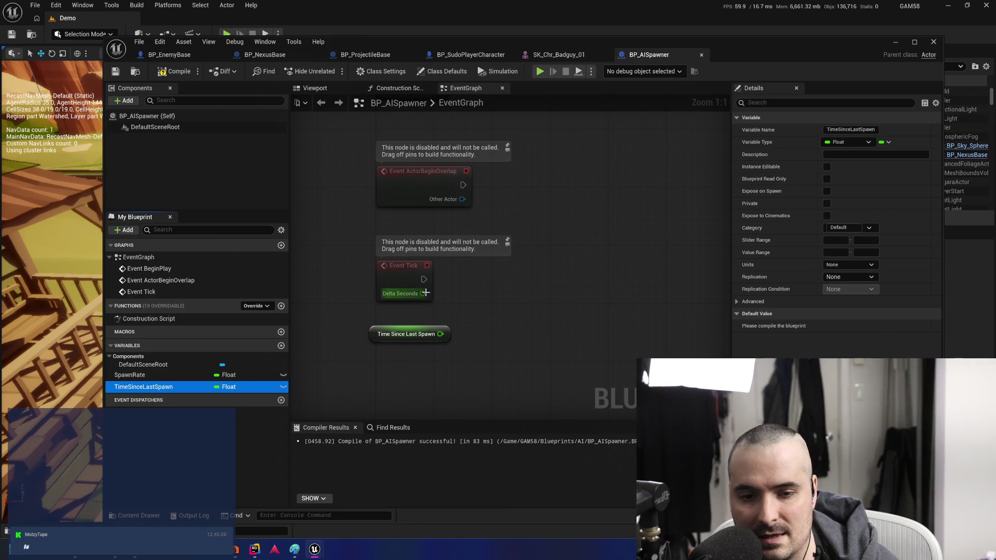
{"action": "left_click_drag", "start_coordinate": [423, 293], "coordinate": [472, 293]}
{"action": "type", "text": "+"}
{"action": "key", "text": "Return"}
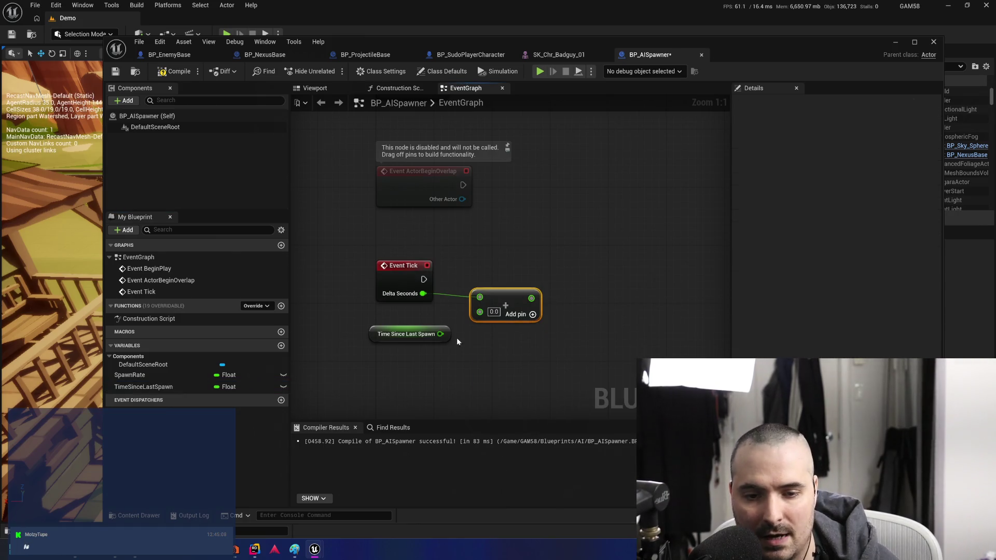
{"action": "left_click_drag", "start_coordinate": [440, 334], "coordinate": [478, 308]}
Compare the summed time against a Spawn Rate getter with a >= node
{"action": "mouse_move", "coordinate": [156, 375]}
{"action": "left_mouse_down"}
{"action": "mouse_move", "coordinate": [645, 278]}
{"action": "mouse_move", "coordinate": [610, 269]}
{"action": "left_mouse_up"}
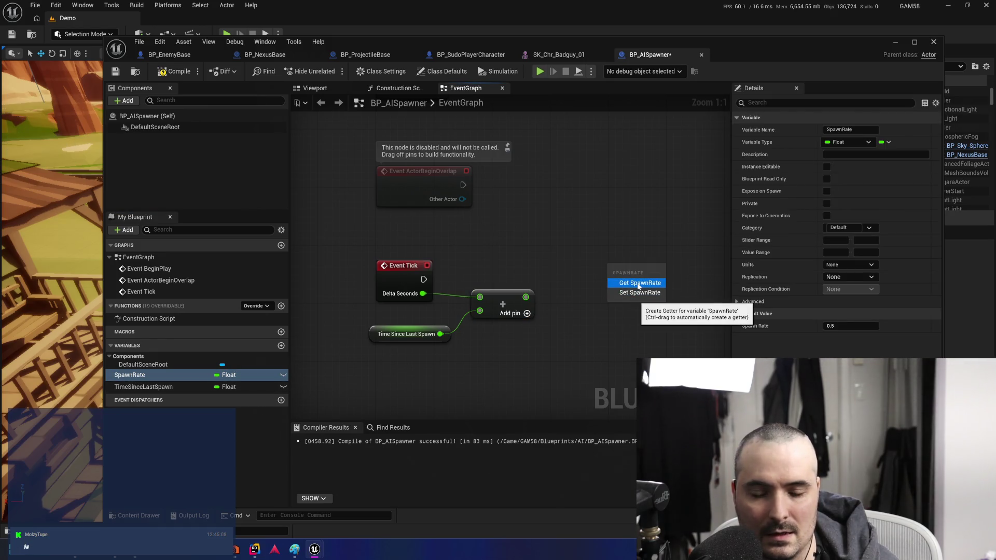
{"action": "left_click", "coordinate": [639, 284]}
{"action": "mouse_move", "coordinate": [630, 261]}
{"action": "left_mouse_down"}
{"action": "mouse_move", "coordinate": [535, 253]}
{"action": "mouse_move", "coordinate": [604, 270]}
{"action": "left_mouse_up"}
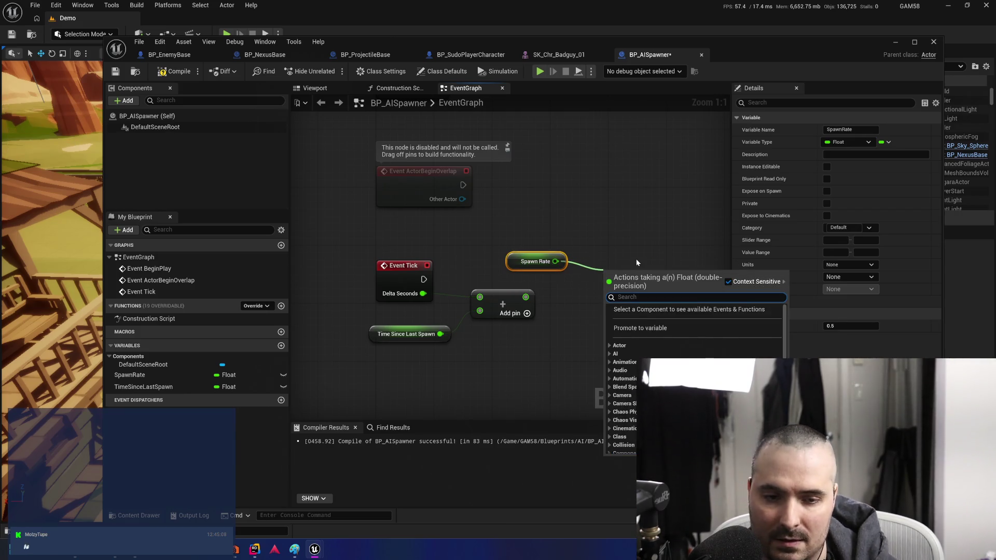
{"action": "type", "text": ">="}
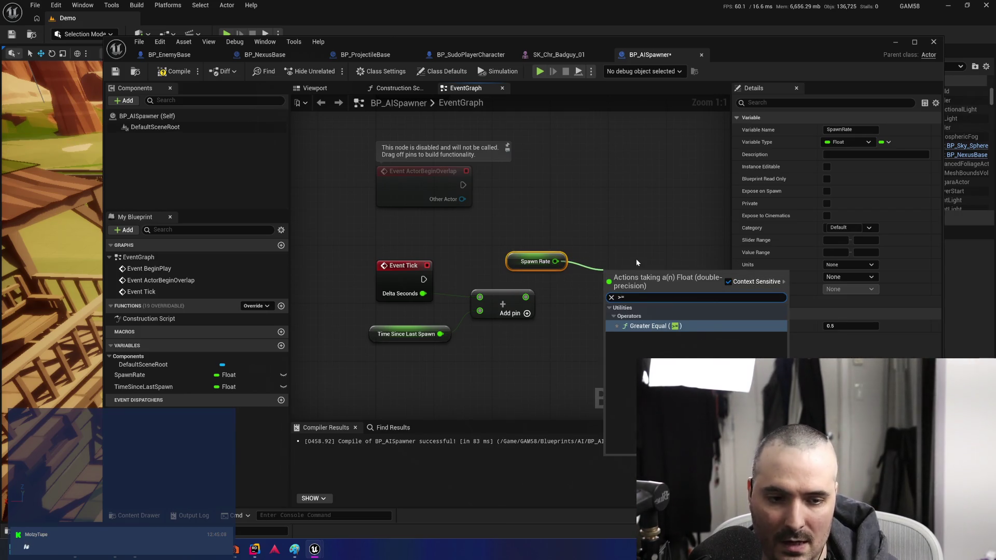
{"action": "key", "text": "Return"}
{"action": "left_click_drag", "start_coordinate": [610, 290], "coordinate": [450, 297]}
Add a Branch on the >= result and drive it from Event Tick
{"action": "mouse_move", "coordinate": [581, 282]}
{"action": "left_mouse_down"}
{"action": "mouse_move", "coordinate": [635, 251]}
{"action": "mouse_move", "coordinate": [614, 303]}
{"action": "mouse_move", "coordinate": [612, 249]}
{"action": "left_mouse_up"}
{"action": "key", "text": "n"}
{"action": "key", "text": "Delete"}
{"action": "key", "text": "b"}
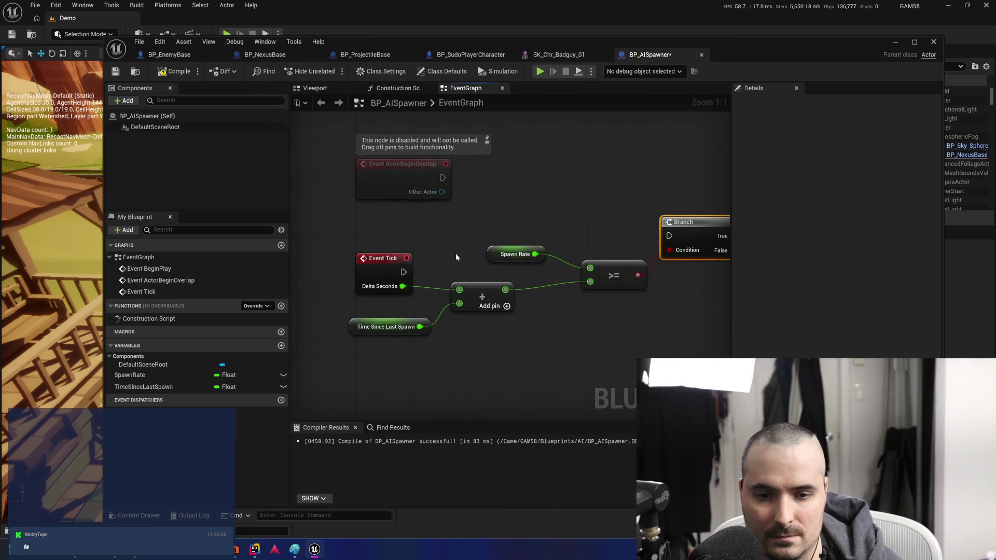
{"action": "left_click_drag", "start_coordinate": [406, 270], "coordinate": [669, 236]}
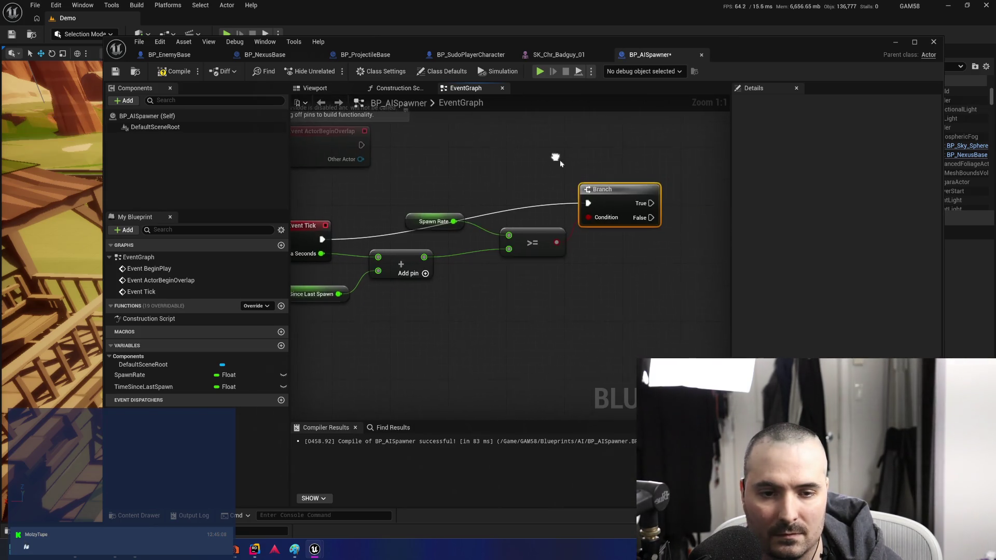
Rearrange the comparison, Add, getter and Branch nodes into a tidy layout
{"action": "left_click_drag", "start_coordinate": [399, 223], "coordinate": [480, 216]}
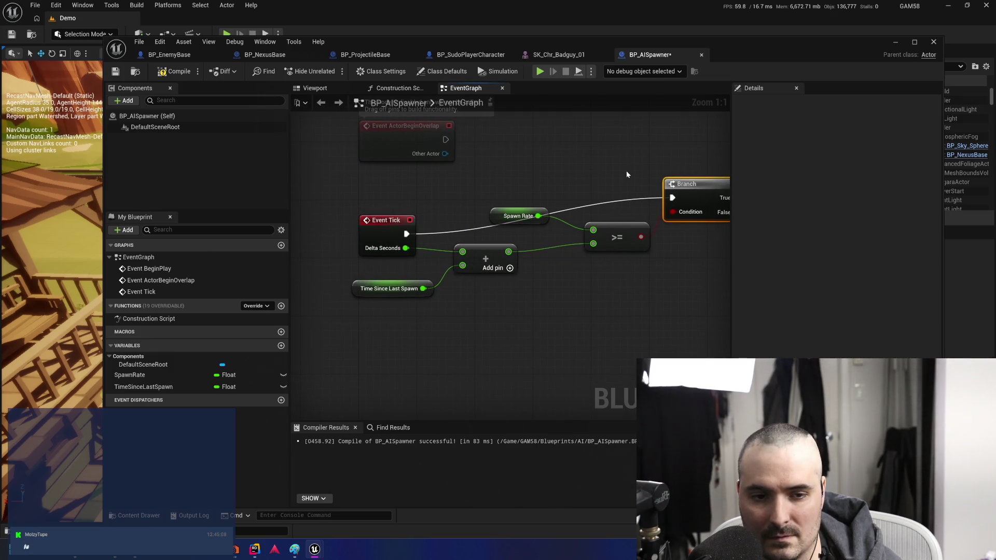
{"action": "left_click_drag", "start_coordinate": [623, 230], "coordinate": [615, 324]}
{"action": "left_click_drag", "start_coordinate": [487, 252], "coordinate": [487, 295]}
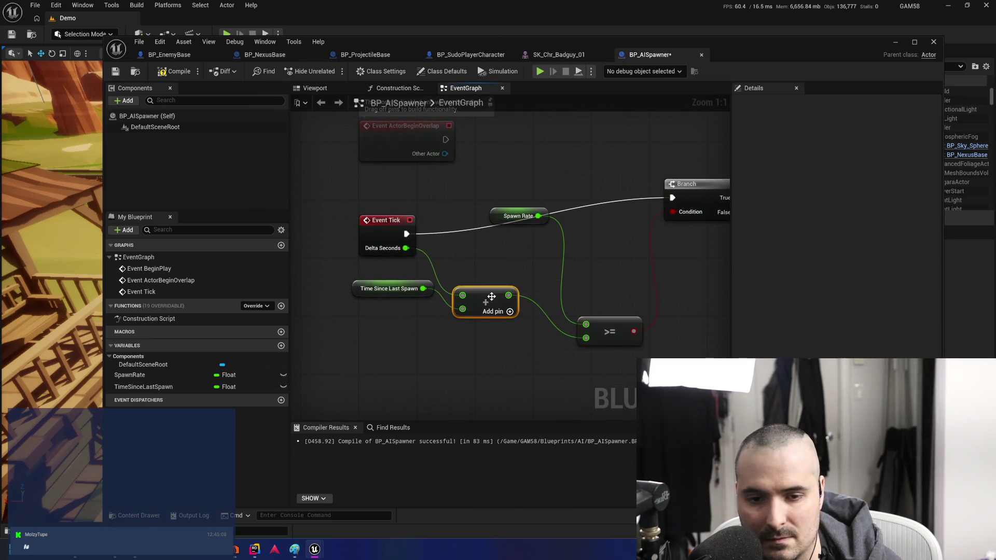
{"action": "left_click_drag", "start_coordinate": [397, 282], "coordinate": [384, 310]}
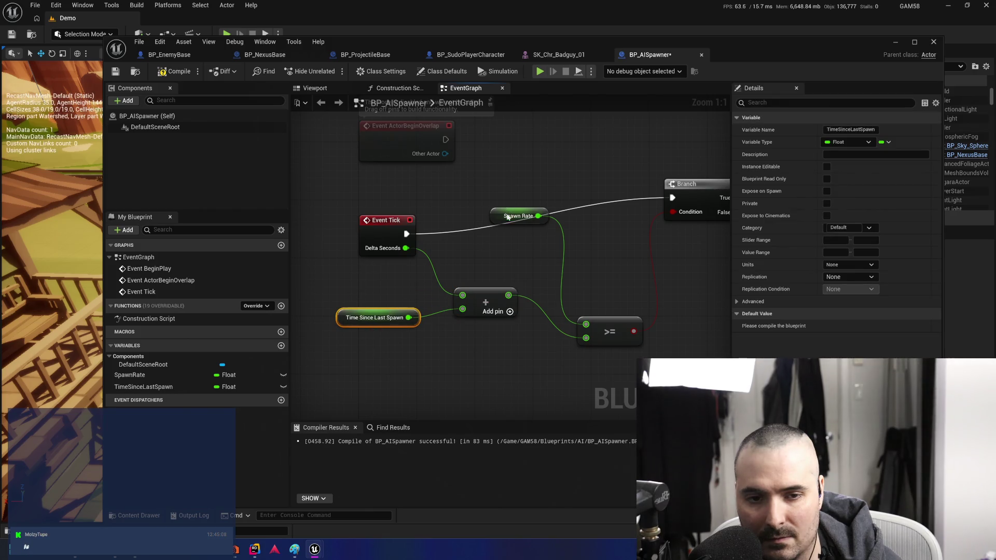
{"action": "left_click_drag", "start_coordinate": [501, 212], "coordinate": [485, 249]}
{"action": "mouse_move", "coordinate": [706, 186]}
{"action": "left_mouse_down"}
{"action": "mouse_move", "coordinate": [704, 232]}
{"action": "mouse_move", "coordinate": [705, 223]}
{"action": "left_mouse_up"}
{"action": "left_click_drag", "start_coordinate": [653, 353], "coordinate": [587, 357]}
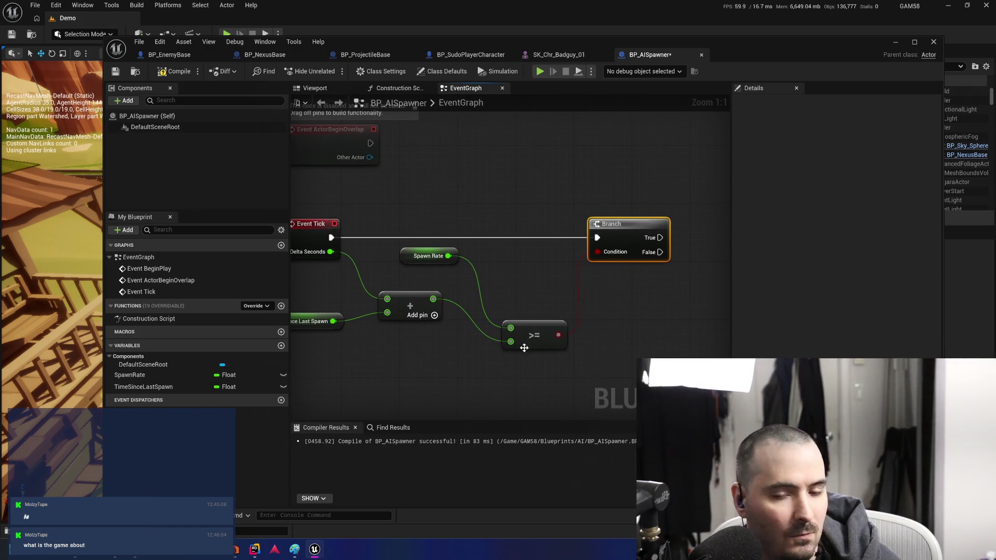
{"action": "left_click_drag", "start_coordinate": [537, 338], "coordinate": [531, 277]}
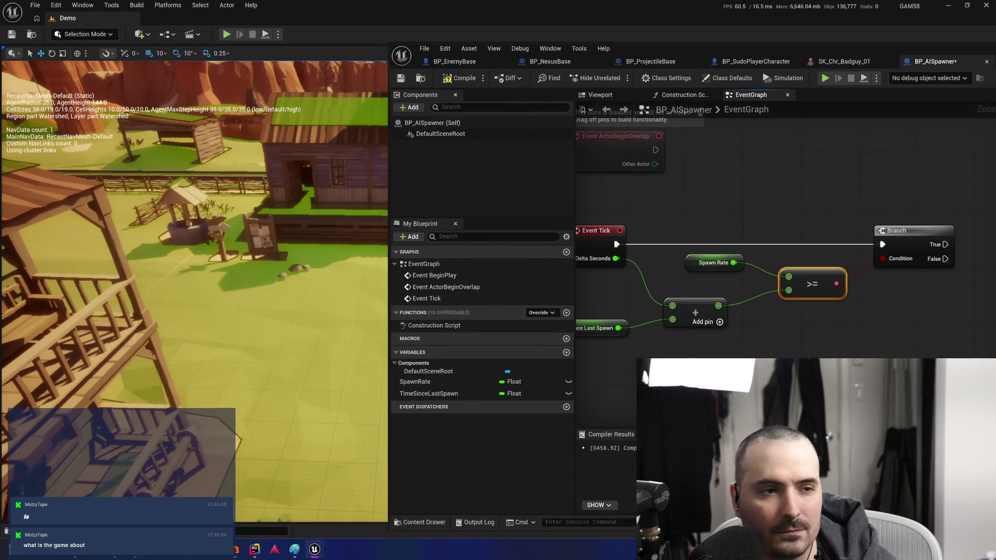
{"action": "left_click_drag", "start_coordinate": [411, 76], "coordinate": [22, 77]}
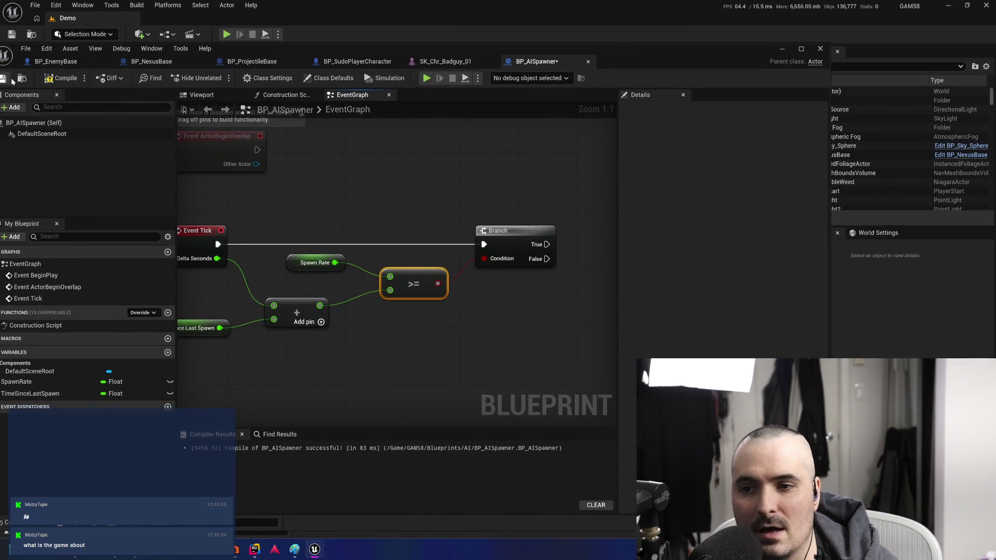
Move the Blueprint editor aside, play-test the Demo level, then stop and fly the viewport
{"action": "left_click_drag", "start_coordinate": [598, 71], "coordinate": [995, 73]}
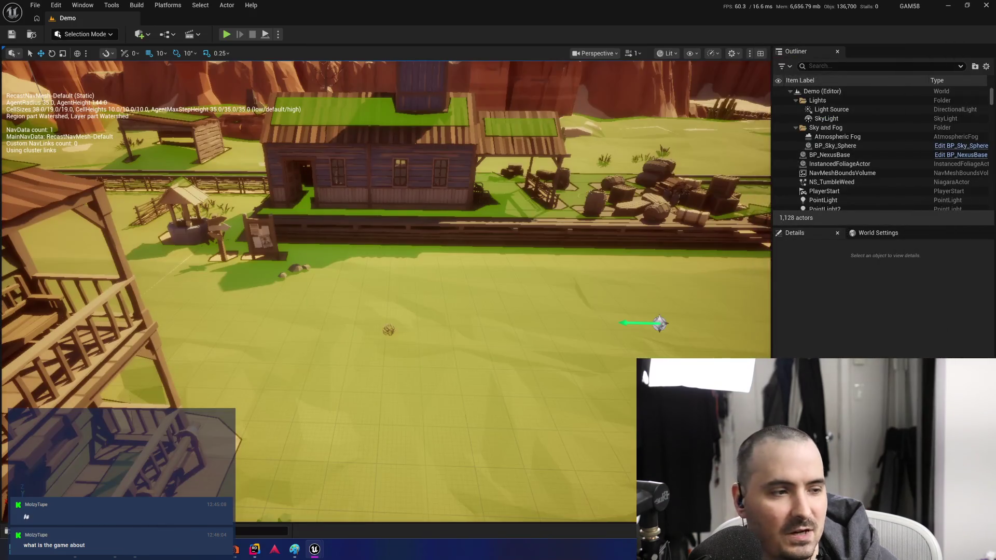
{"action": "left_click", "coordinate": [227, 34]}
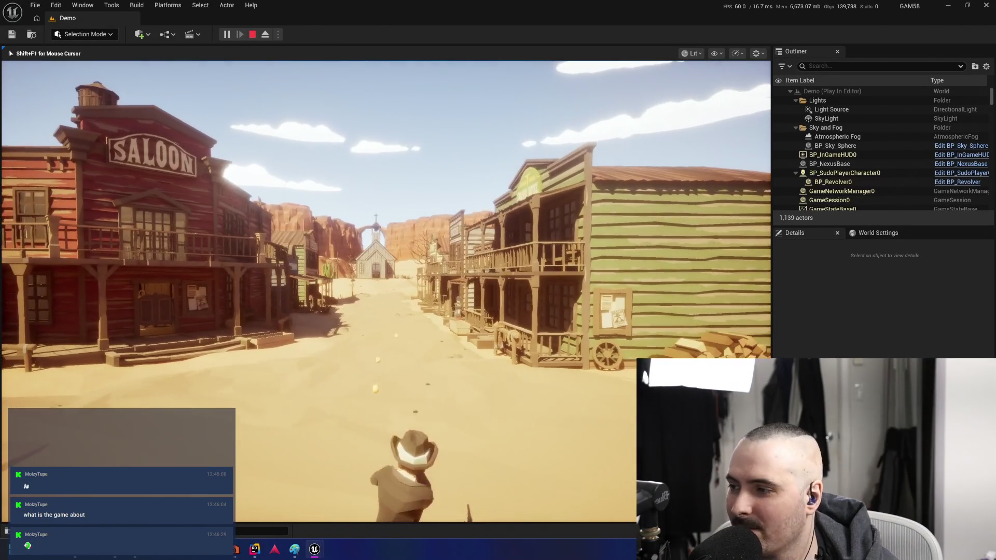
{"action": "key", "text": "Escape"}
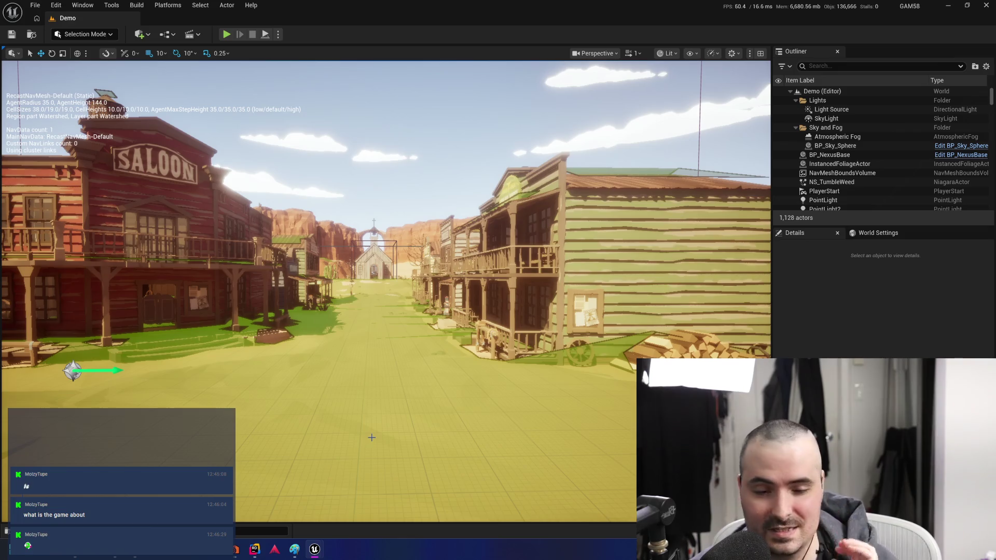
{"action": "mouse_move", "coordinate": [209, 405]}
{"action": "left_mouse_down"}
{"action": "mouse_move", "coordinate": [111, 401]}
{"action": "mouse_move", "coordinate": [135, 337]}
{"action": "mouse_move", "coordinate": [119, 384]}
{"action": "left_mouse_up"}
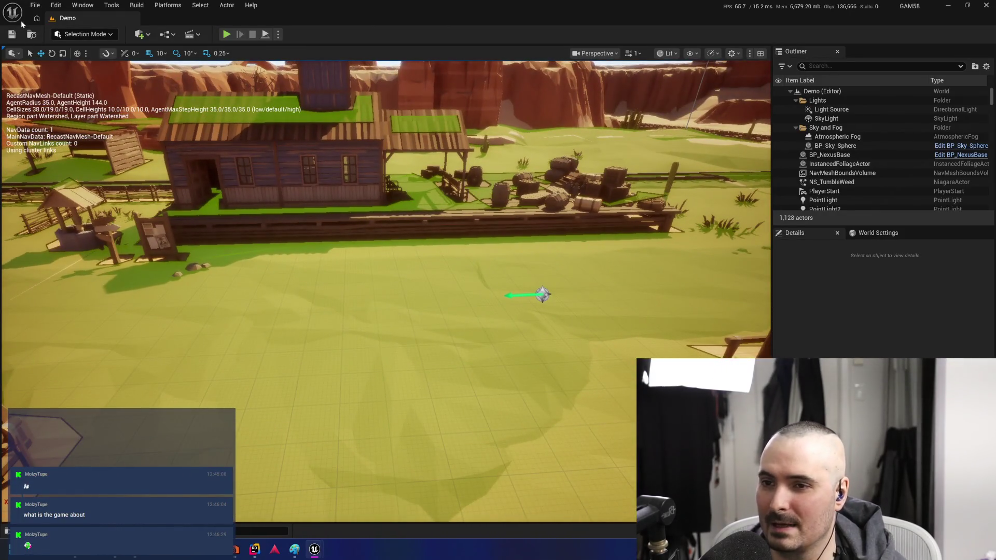
{"action": "left_click", "coordinate": [254, 549]}
Bring up Rider and focus the SudoNexusBase.cpp editor pane
{"action": "left_click", "coordinate": [311, 229]}
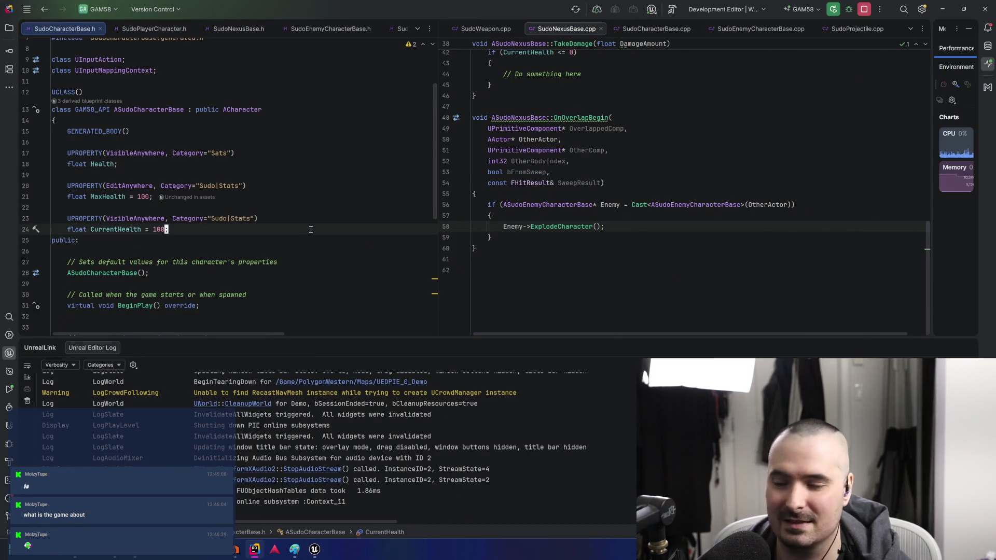
{"action": "left_click", "coordinate": [665, 222]}
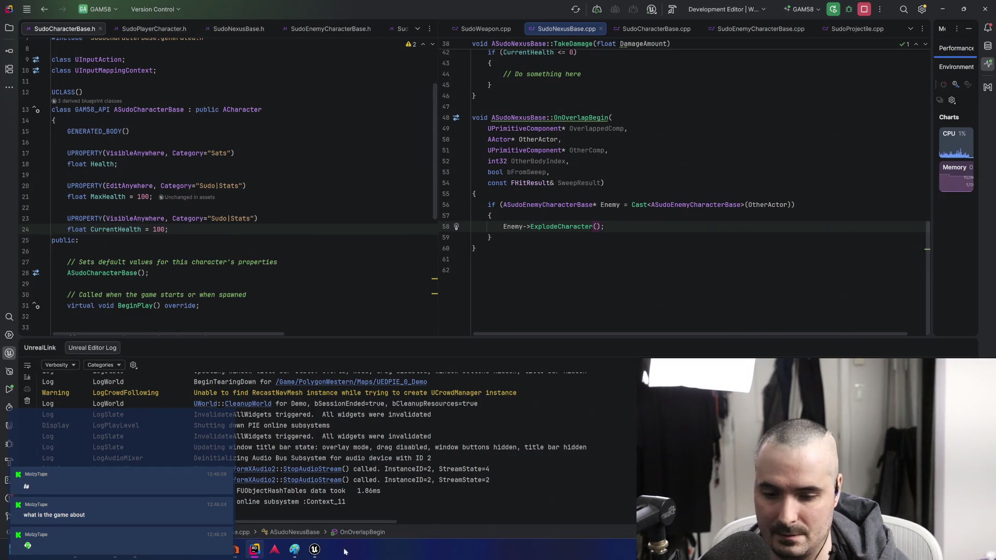
Return to Unreal and reposition the Blueprint editor to frame the Event Tick graph
{"action": "mouse_move", "coordinate": [322, 553]}
{"action": "left_click", "coordinate": [280, 506]}
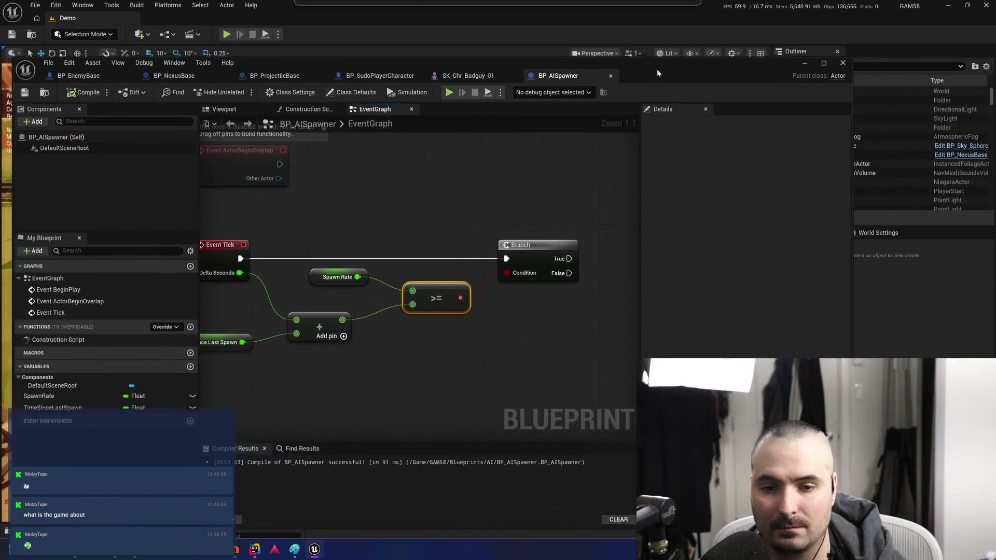
{"action": "left_click_drag", "start_coordinate": [48, 60], "coordinate": [66, 115]}
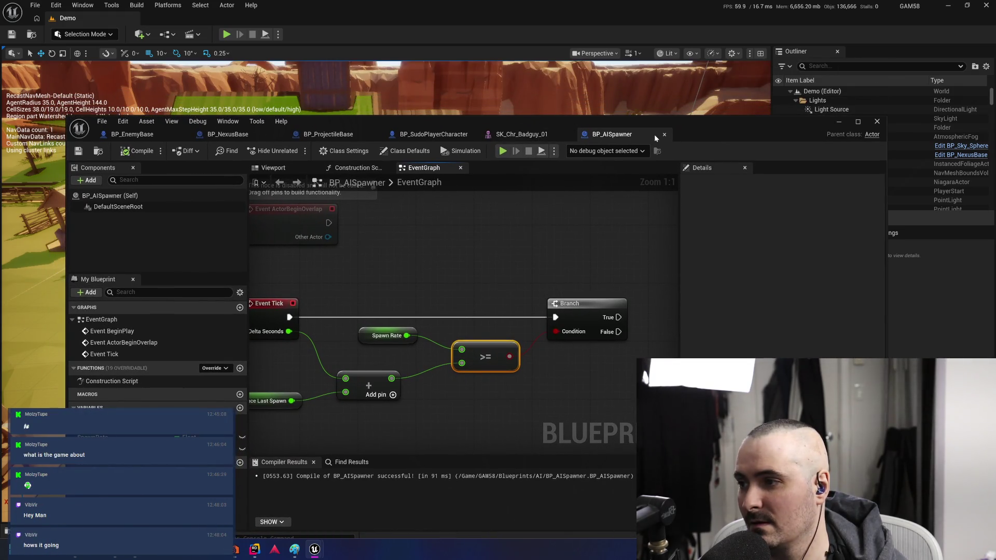
{"action": "left_click_drag", "start_coordinate": [711, 134], "coordinate": [707, 47]}
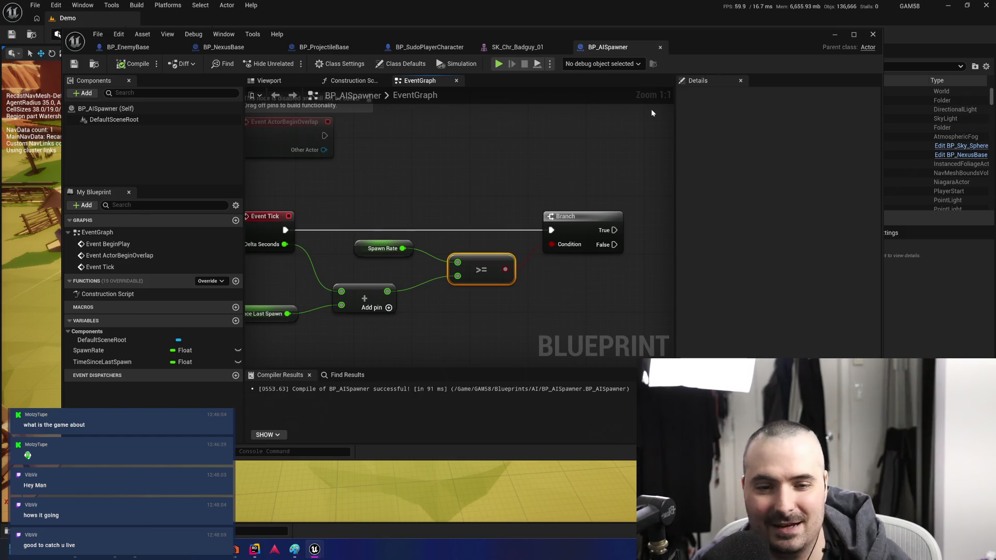
{"action": "mouse_move", "coordinate": [510, 226]}
{"action": "left_mouse_down"}
{"action": "mouse_move", "coordinate": [451, 166]}
{"action": "mouse_move", "coordinate": [562, 182]}
{"action": "mouse_move", "coordinate": [519, 170]}
{"action": "left_mouse_up"}
{"action": "left_click_drag", "start_coordinate": [501, 336], "coordinate": [326, 331]}
{"action": "mouse_move", "coordinate": [411, 314]}
{"action": "left_mouse_down"}
{"action": "mouse_move", "coordinate": [278, 324]}
{"action": "mouse_move", "coordinate": [310, 308]}
{"action": "left_mouse_up"}
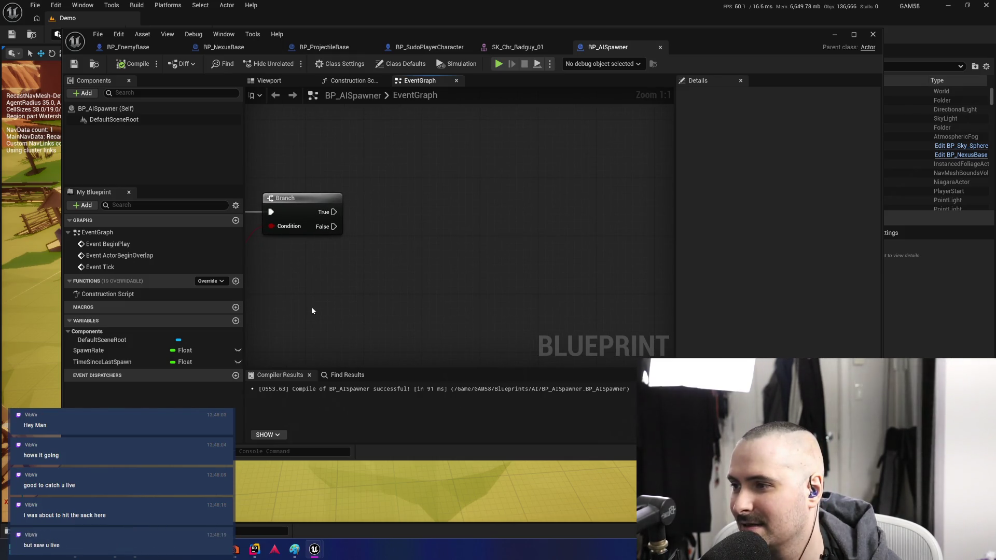
{"action": "mouse_move", "coordinate": [311, 311]}
{"action": "left_mouse_down"}
{"action": "mouse_move", "coordinate": [662, 312]}
{"action": "mouse_move", "coordinate": [483, 309]}
{"action": "left_mouse_up"}
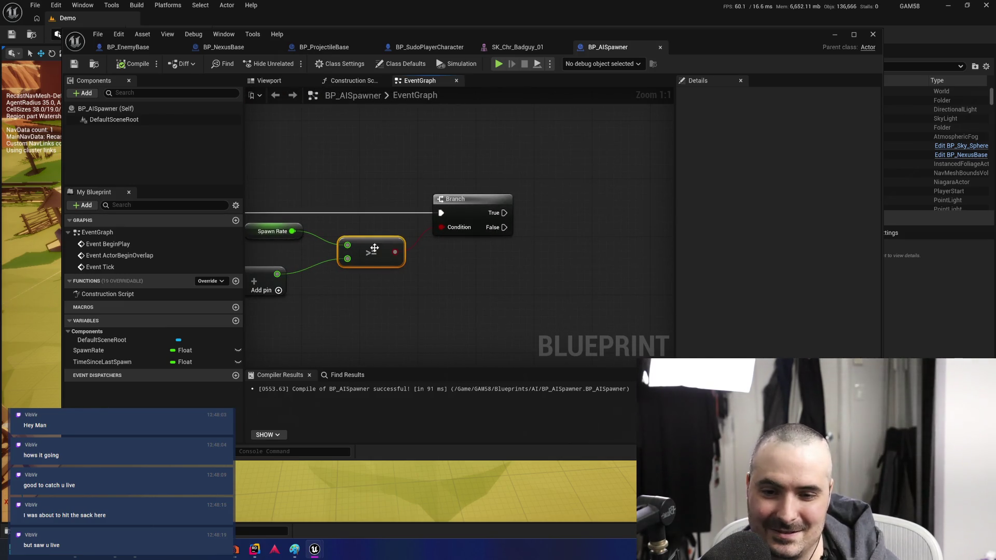
{"action": "left_click_drag", "start_coordinate": [322, 235], "coordinate": [444, 246]}
Nudge the Spawn Rate, >=, Add and Time Since Last Spawn nodes into alignment
{"action": "left_click_drag", "start_coordinate": [373, 242], "coordinate": [351, 242]}
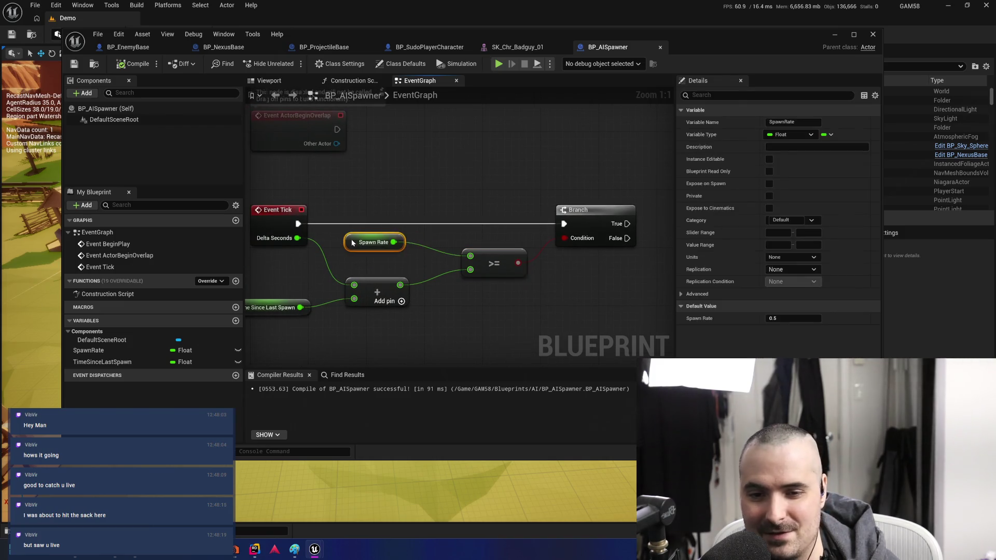
{"action": "left_click_drag", "start_coordinate": [487, 264], "coordinate": [473, 265]}
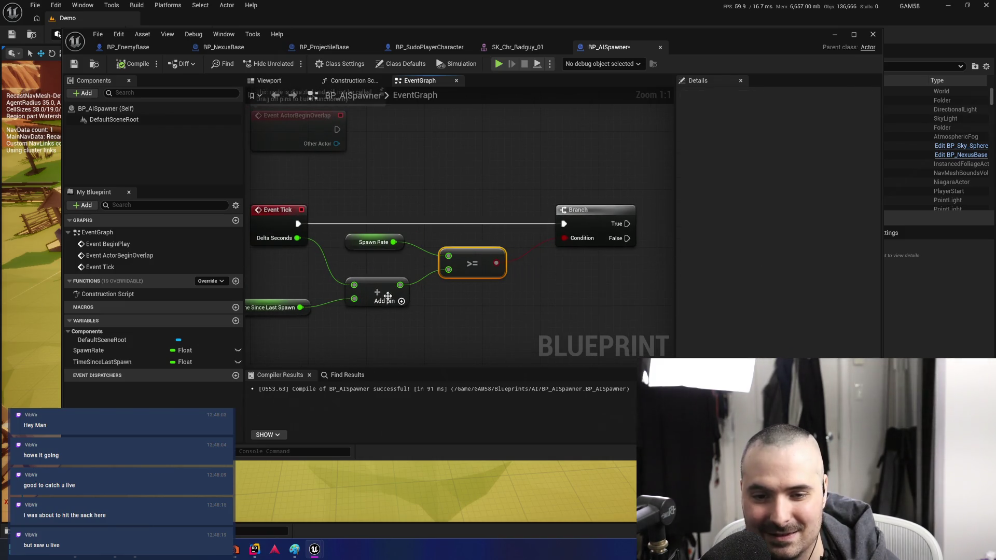
{"action": "left_click_drag", "start_coordinate": [378, 289], "coordinate": [377, 280]}
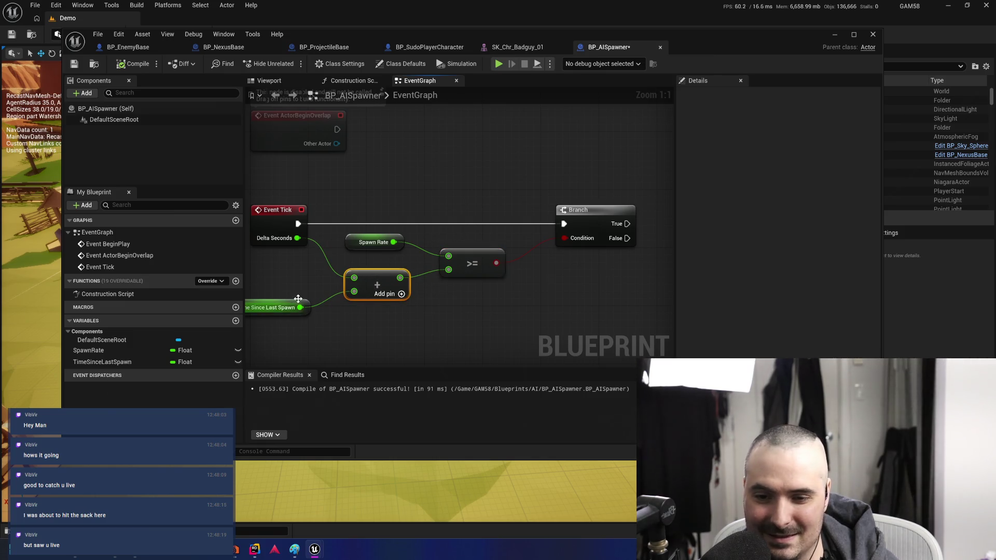
{"action": "mouse_move", "coordinate": [298, 300]}
{"action": "left_mouse_down"}
{"action": "mouse_move", "coordinate": [299, 279]}
{"action": "mouse_move", "coordinate": [298, 294]}
{"action": "left_mouse_up"}
{"action": "mouse_move", "coordinate": [425, 318]}
{"action": "left_mouse_down"}
{"action": "mouse_move", "coordinate": [367, 342]}
{"action": "mouse_move", "coordinate": [456, 296]}
{"action": "mouse_move", "coordinate": [418, 309]}
{"action": "mouse_move", "coordinate": [659, 303]}
{"action": "mouse_move", "coordinate": [415, 305]}
{"action": "left_mouse_up"}
{"action": "left_click_drag", "start_coordinate": [419, 258], "coordinate": [571, 225]}
{"action": "left_click", "coordinate": [487, 199]}
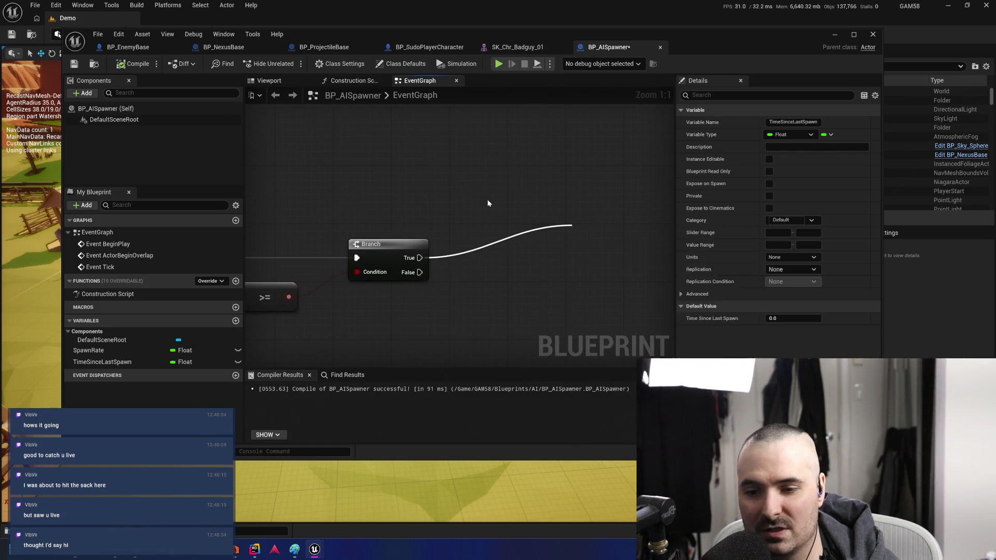
Add a new variable to BP_AISpawner named EnmyToSpawn
{"action": "left_click", "coordinate": [235, 321]}
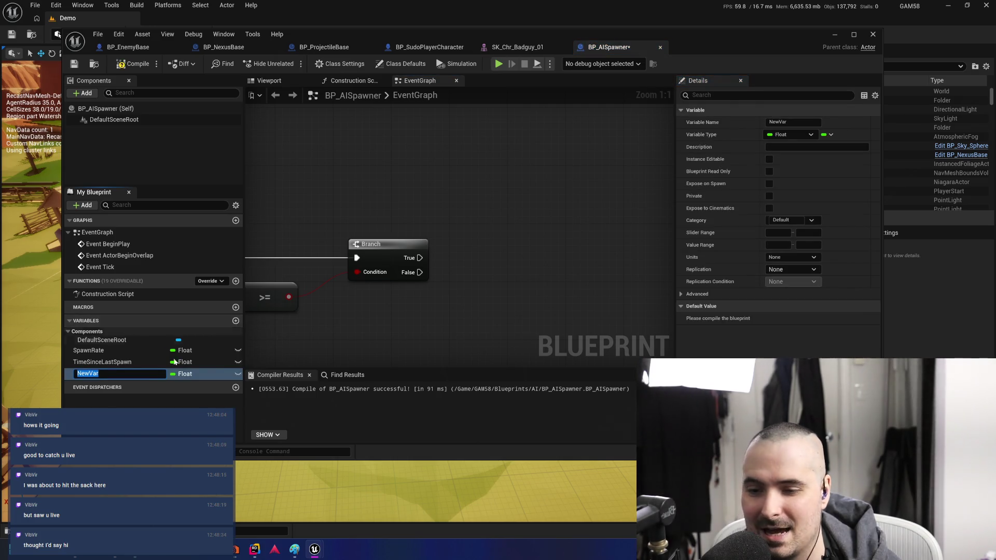
{"action": "type", "text": "eN"}
{"action": "key", "text": "BackSpace"}
{"action": "key", "text": "BackSpace"}
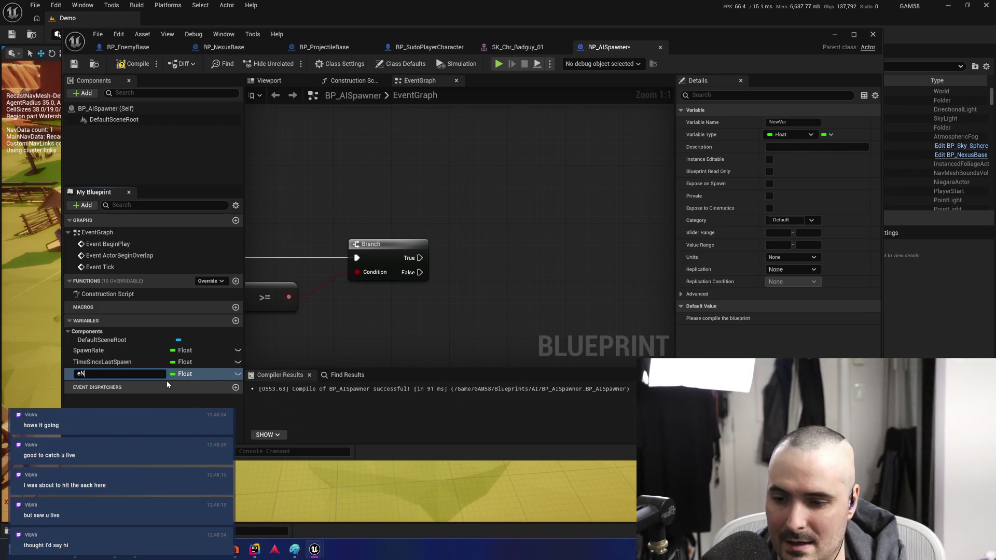
{"action": "type", "text": "Enmy"}
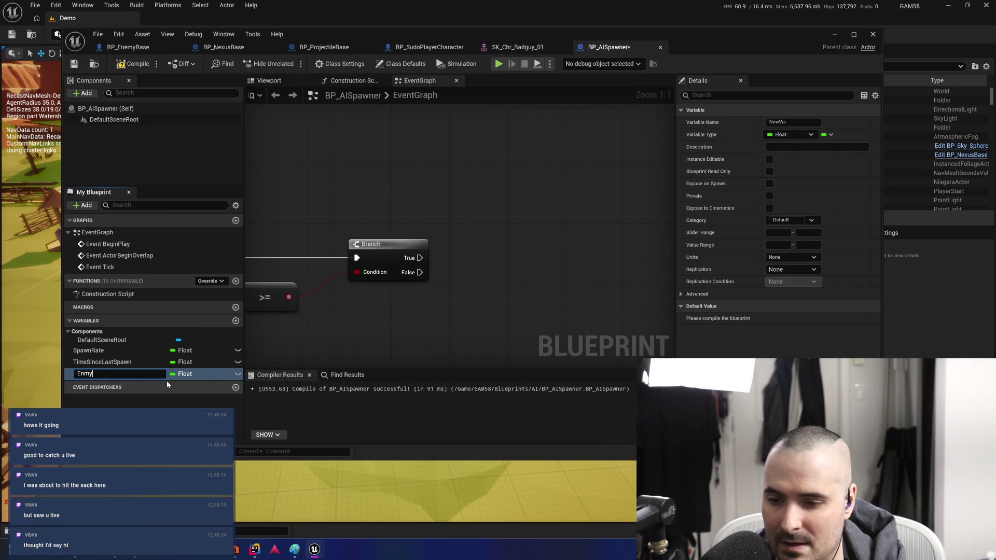
{"action": "type", "text": "ToSpawn"}
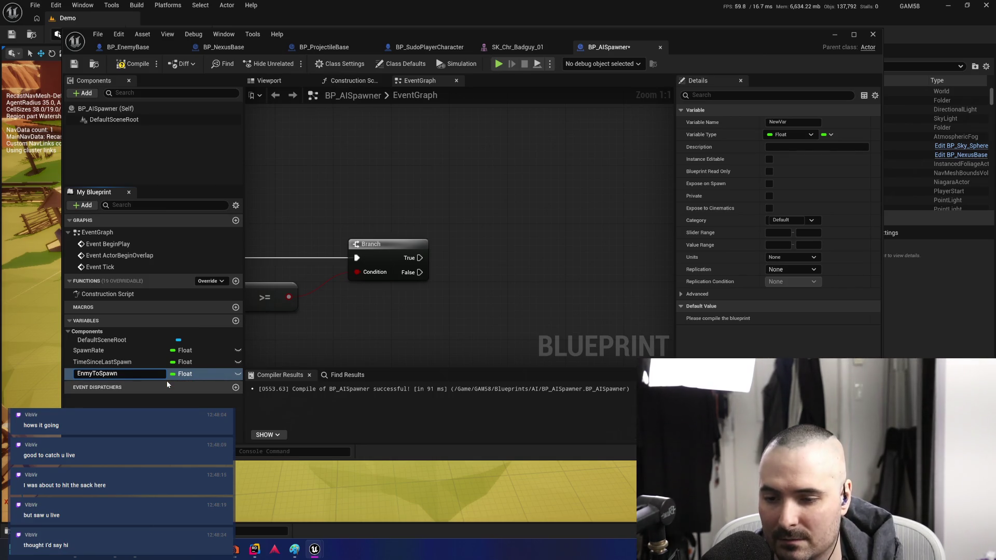
{"action": "key", "text": "Return"}
Make EnmyToSpawn a Sudo Enemy Character Base object reference and compile BP_AISpawner
{"action": "left_click", "coordinate": [190, 374]}
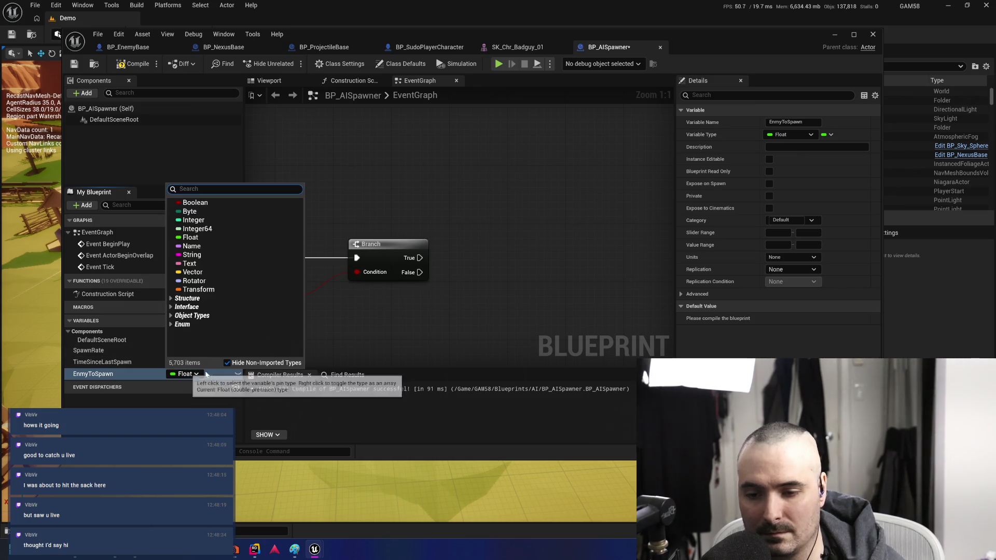
{"action": "type", "text": "Sudo"}
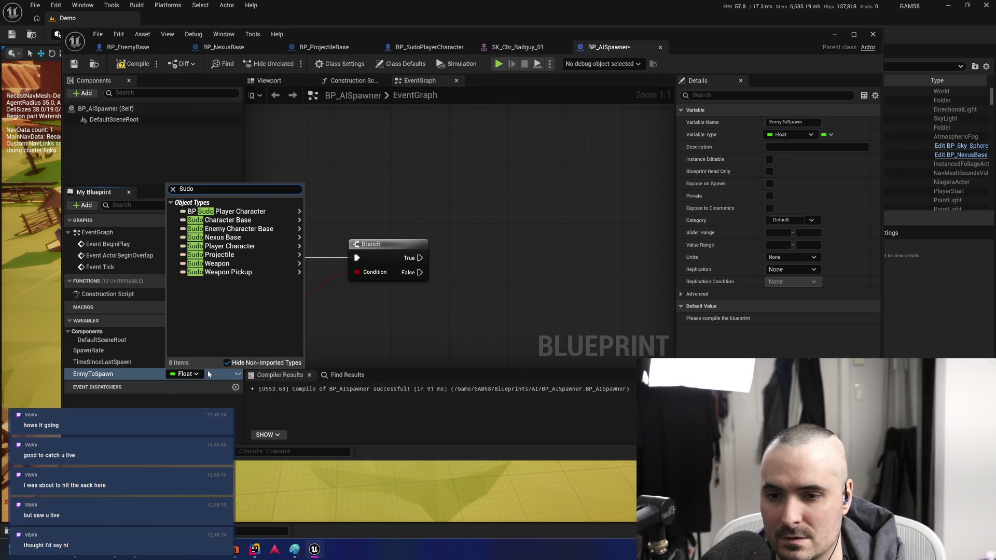
{"action": "type", "text": "En"}
{"action": "left_click", "coordinate": [261, 213]}
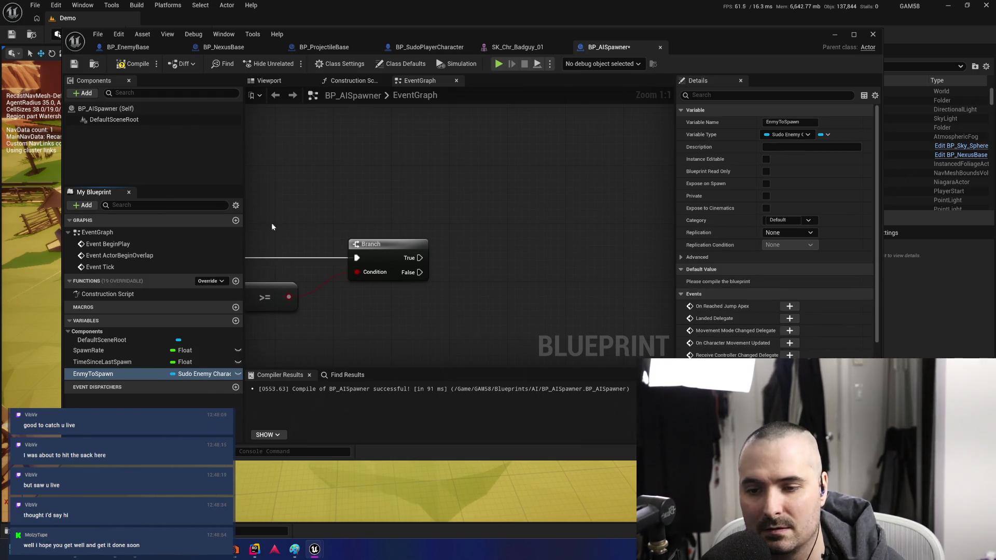
{"action": "left_click", "coordinate": [133, 65]}
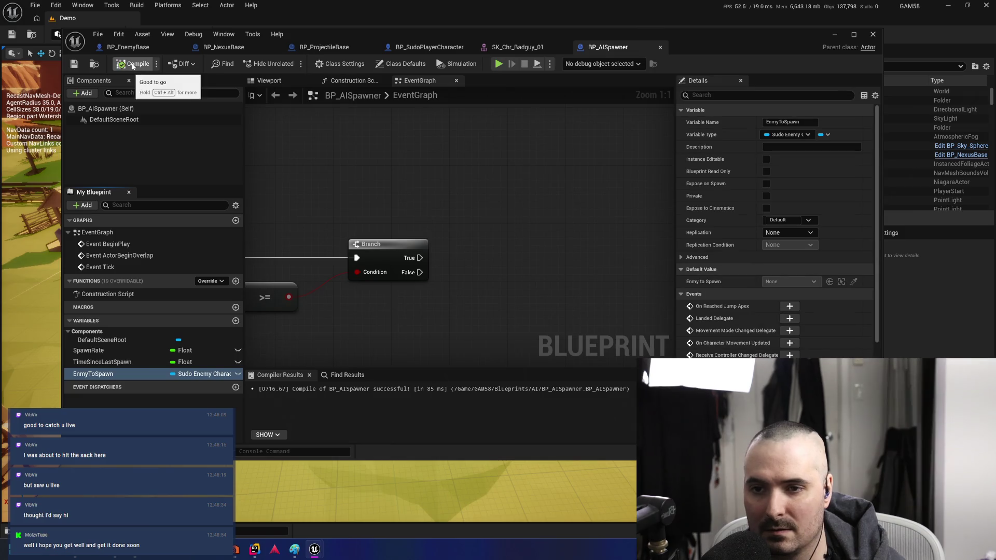
{"action": "scroll", "coordinate": [755, 314], "scroll_direction": "down", "scroll_amount": 5}
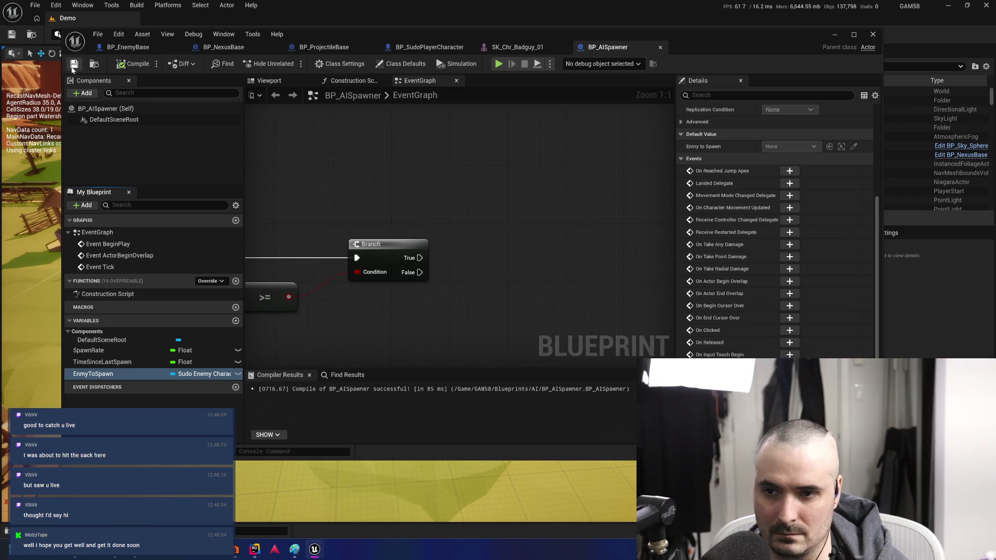
Select the EnmyToSpawn variable so its properties show in Details, hiding the event delegates list
{"action": "left_click", "coordinate": [127, 372]}
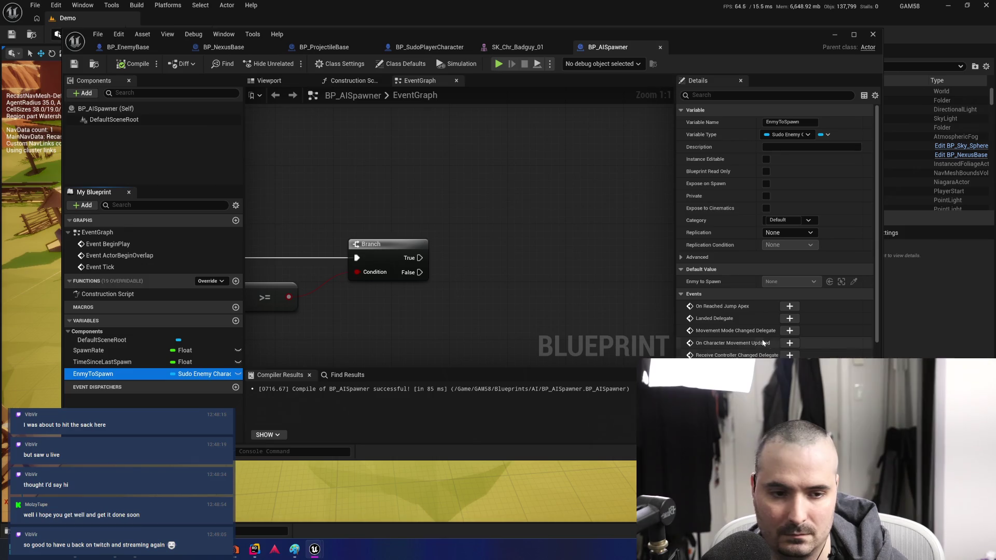
{"action": "scroll", "coordinate": [743, 321], "scroll_direction": "down", "scroll_amount": 3}
{"action": "scroll", "coordinate": [744, 324], "scroll_direction": "up", "scroll_amount": 3}
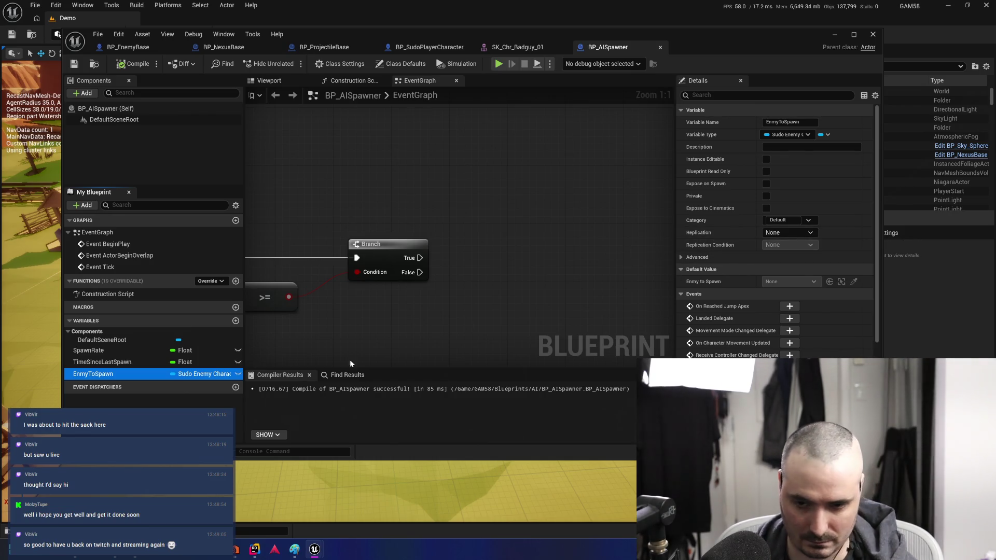
{"action": "left_click", "coordinate": [161, 397]}
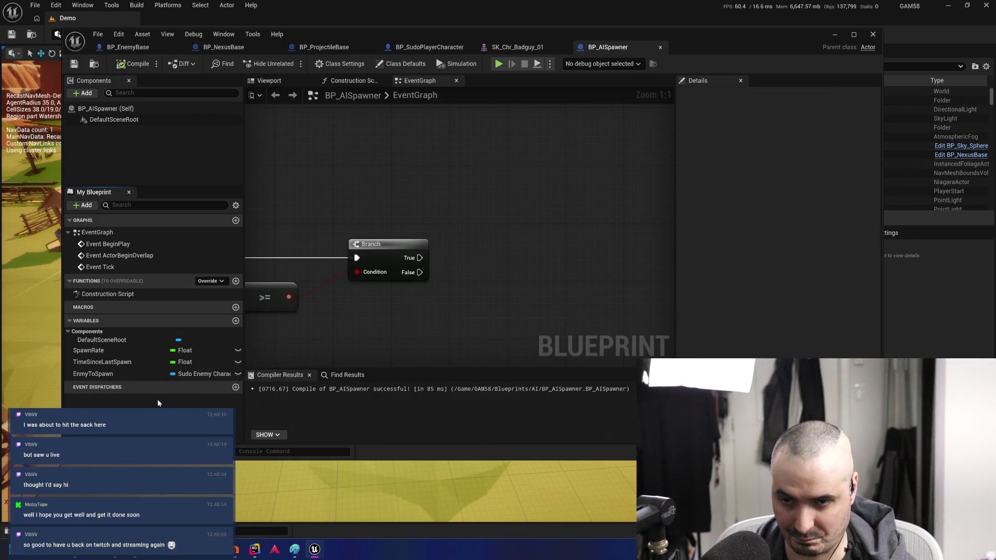
{"action": "left_click", "coordinate": [112, 376]}
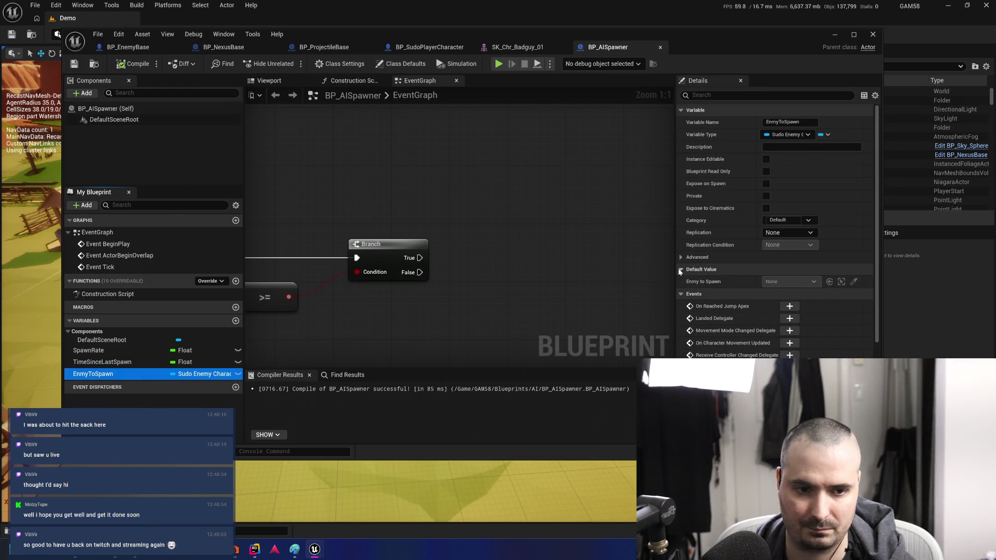
{"action": "left_click", "coordinate": [681, 293]}
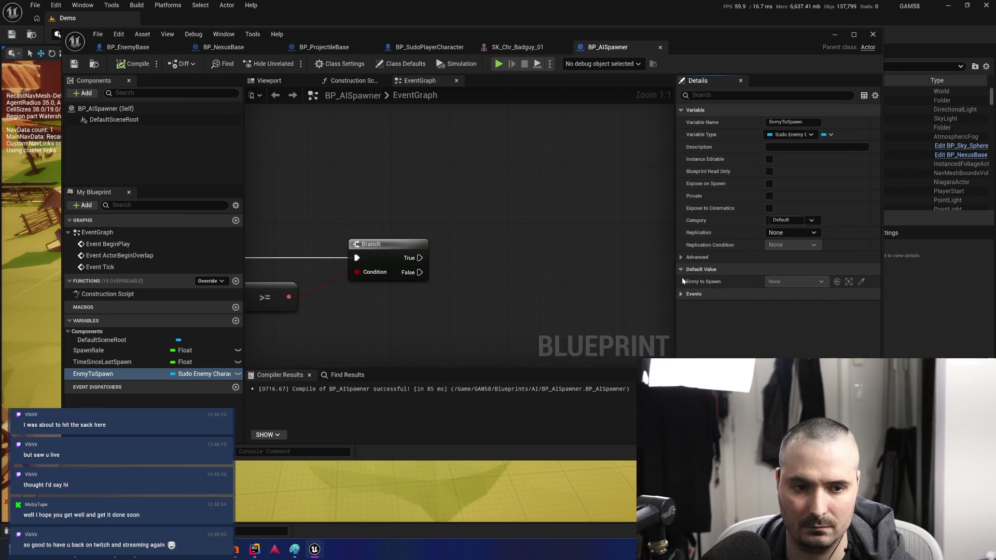
Change EnmyToSpawn's type to a Sudo Enemy Character Base class reference and check its default-class choices
{"action": "left_click", "coordinate": [207, 374]}
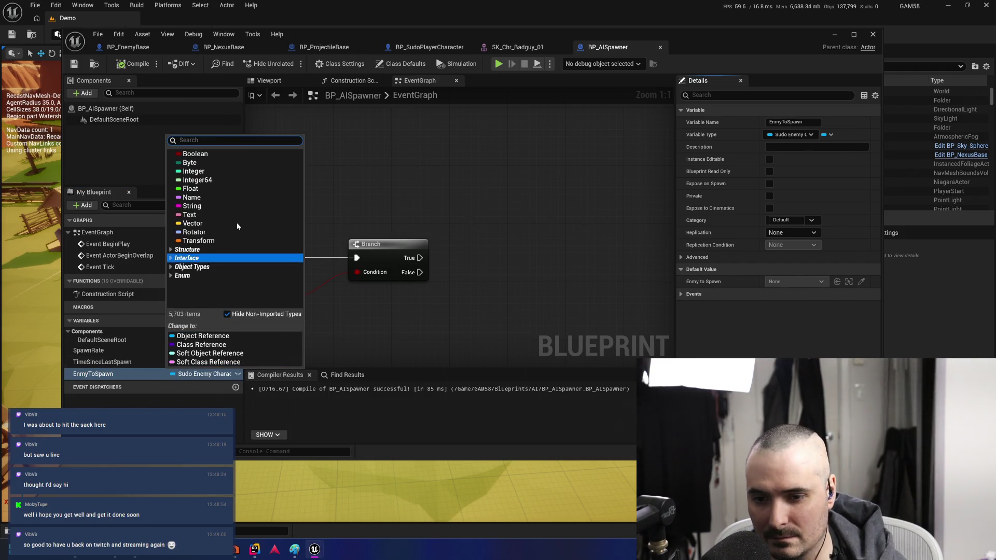
{"action": "type", "text": "S"}
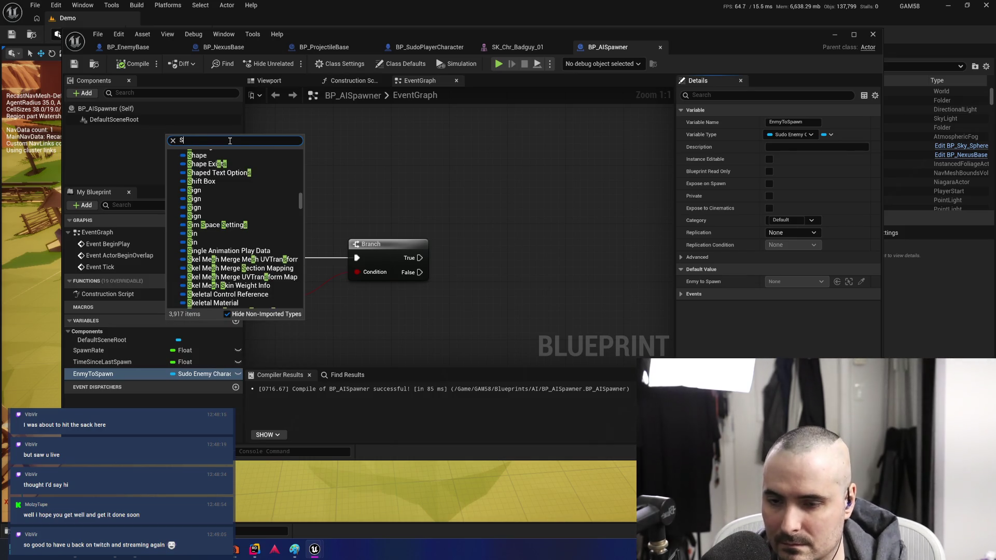
{"action": "type", "text": "udoEne"}
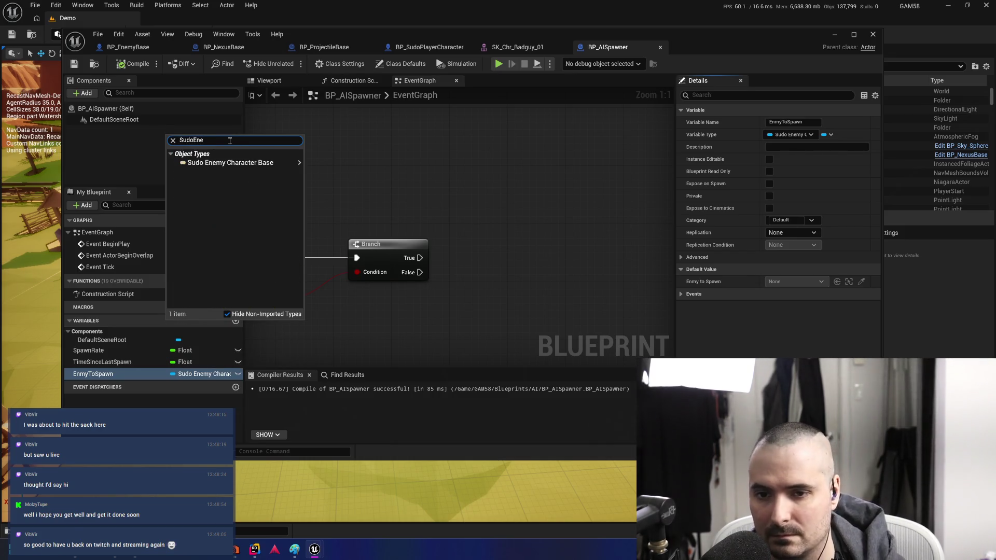
{"action": "mouse_move", "coordinate": [277, 162]}
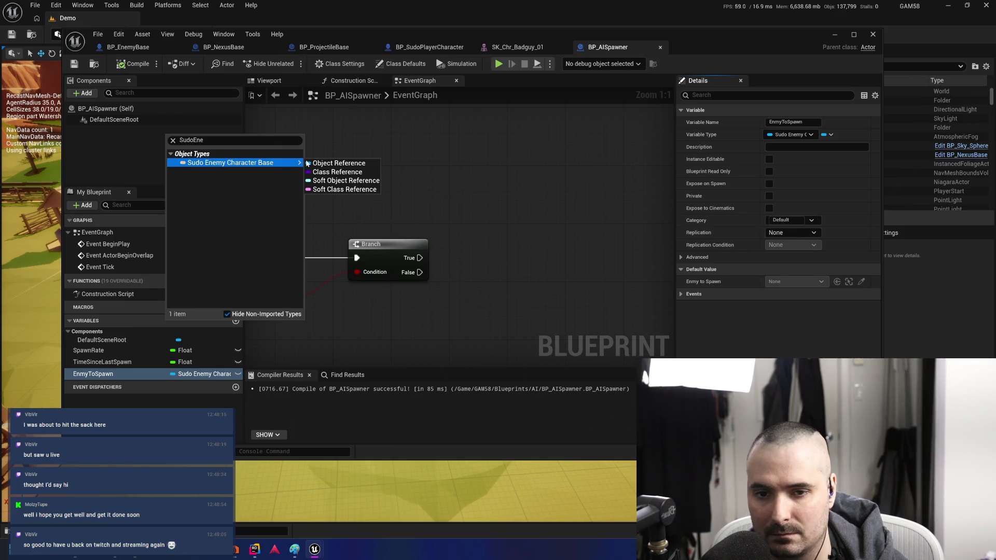
{"action": "left_click", "coordinate": [366, 173]}
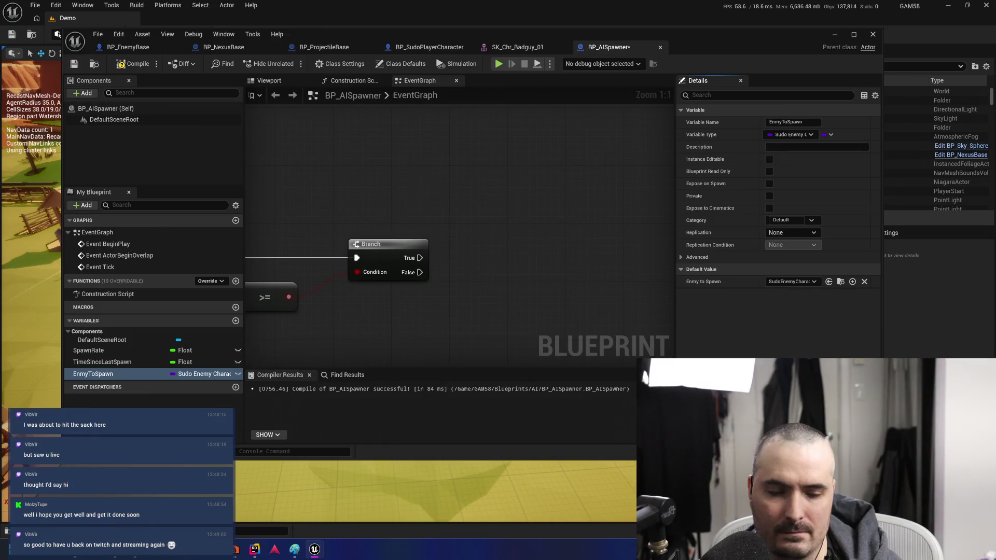
{"action": "left_click", "coordinate": [791, 281]}
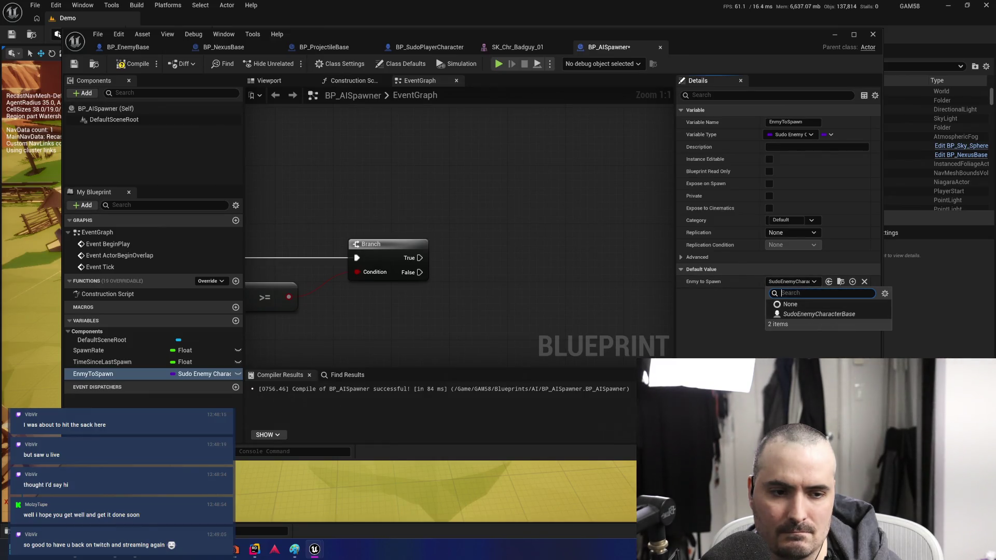
{"action": "left_click", "coordinate": [582, 231]}
Reparent BP_EnemyBase to SudoEnemyCharacterBase in the full Blueprint editor, save, and return to BP_AISpawner
{"action": "left_click", "coordinate": [128, 46]}
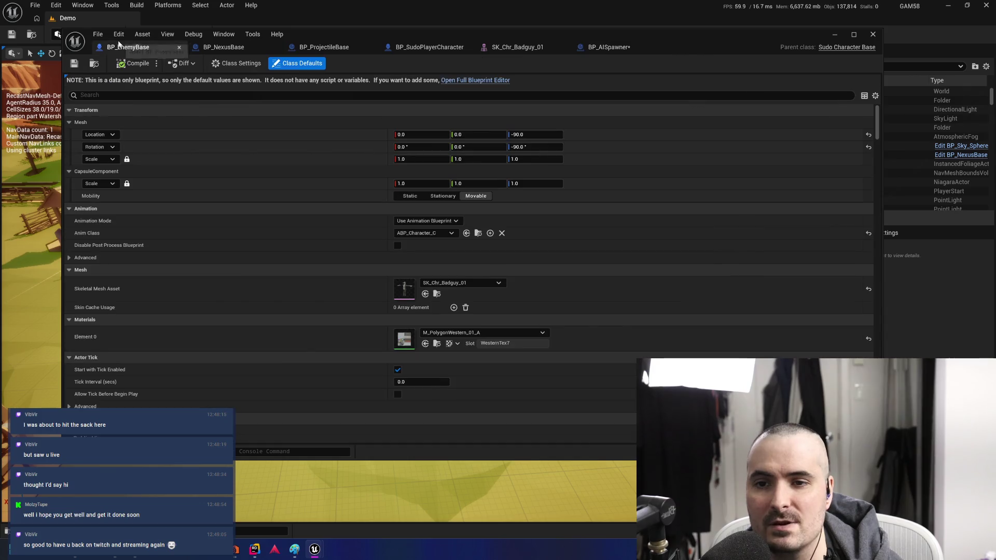
{"action": "left_click", "coordinate": [478, 81]}
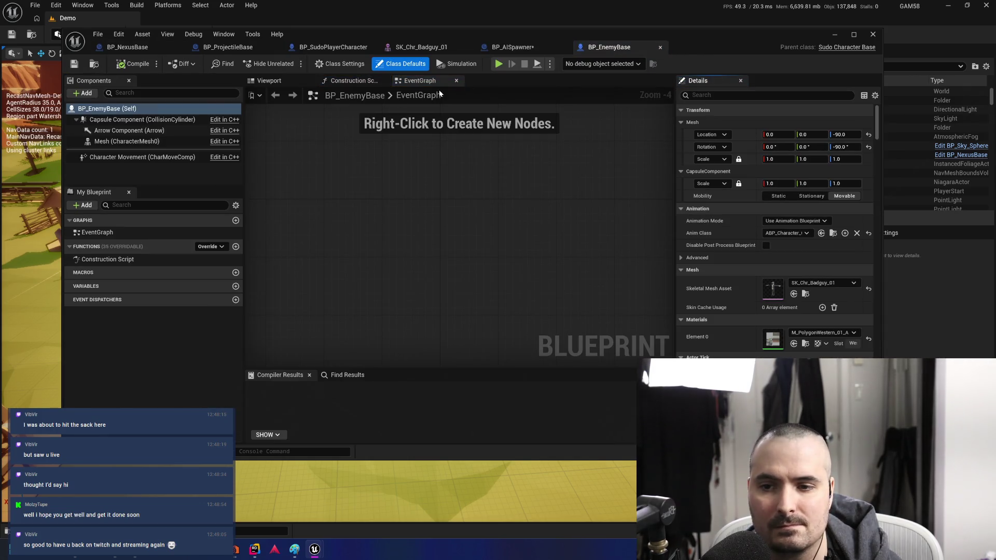
{"action": "left_click", "coordinate": [99, 34]}
{"action": "mouse_move", "coordinate": [156, 79]}
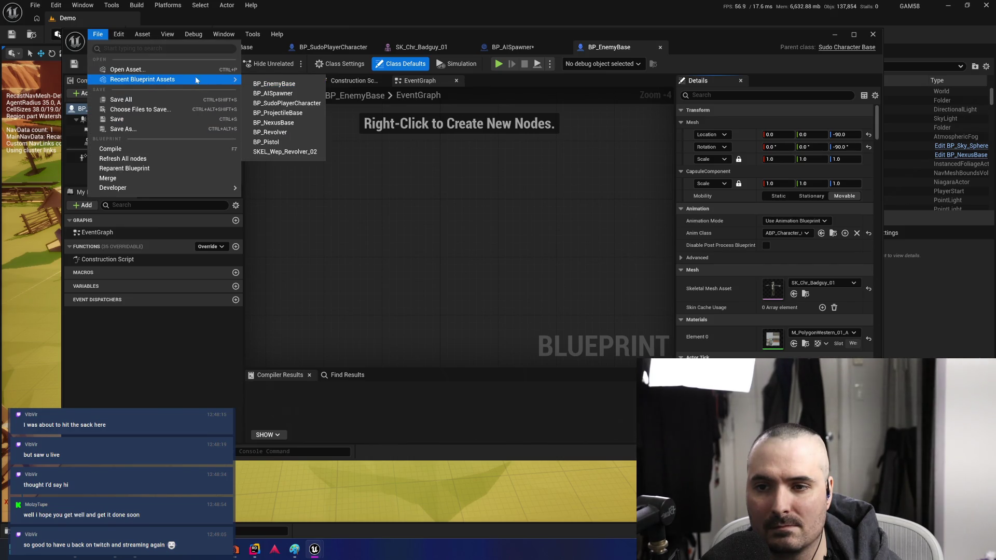
{"action": "left_click", "coordinate": [154, 169]}
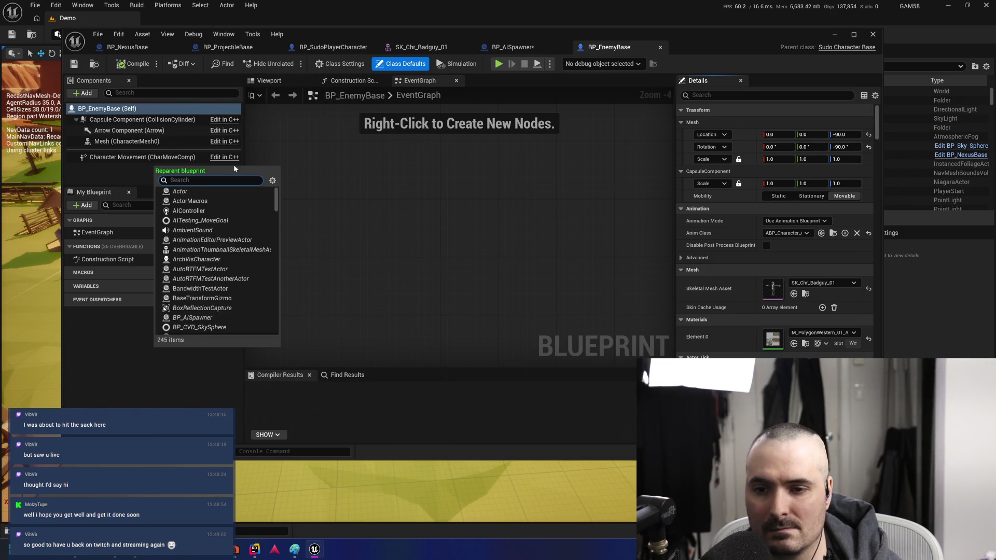
{"action": "type", "text": "Sudo"}
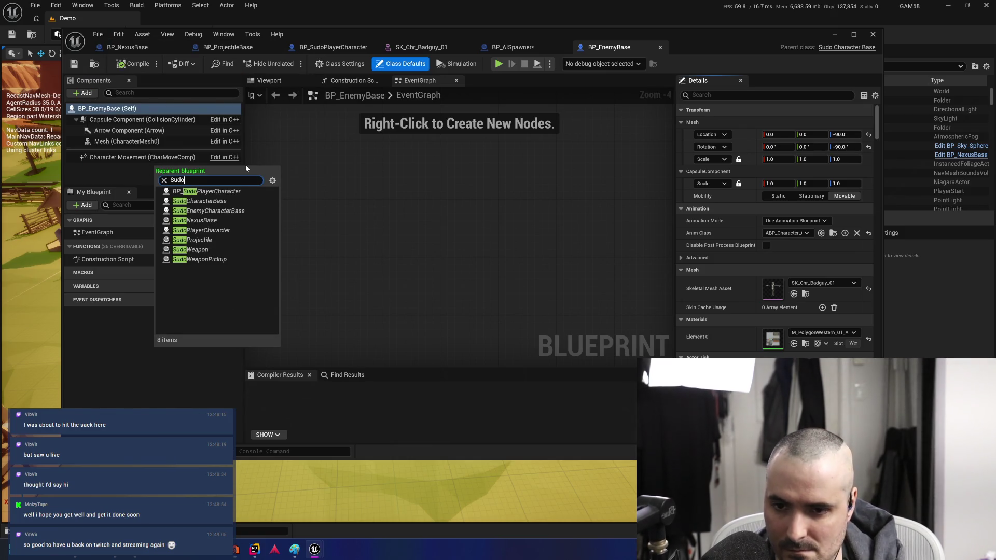
{"action": "left_click", "coordinate": [252, 211]}
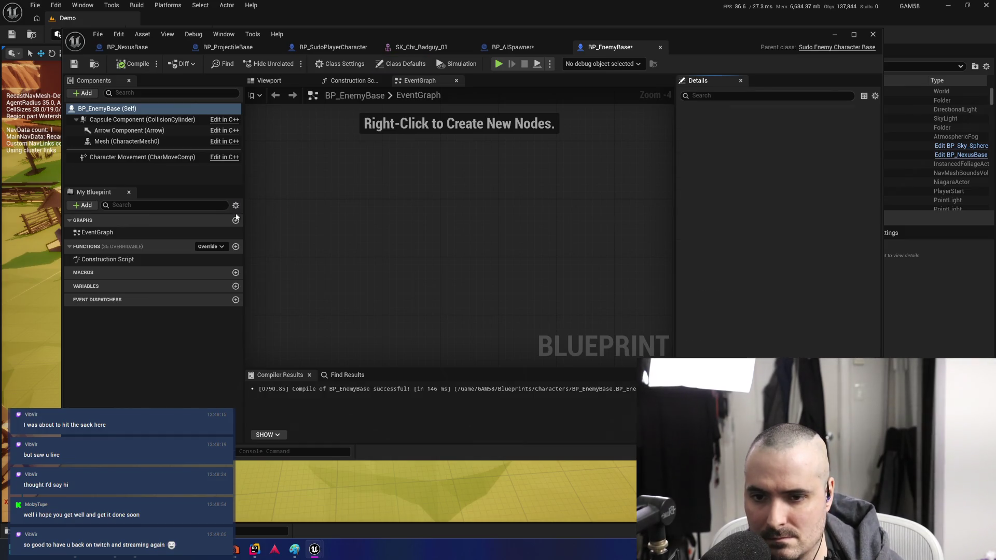
{"action": "left_click", "coordinate": [74, 63]}
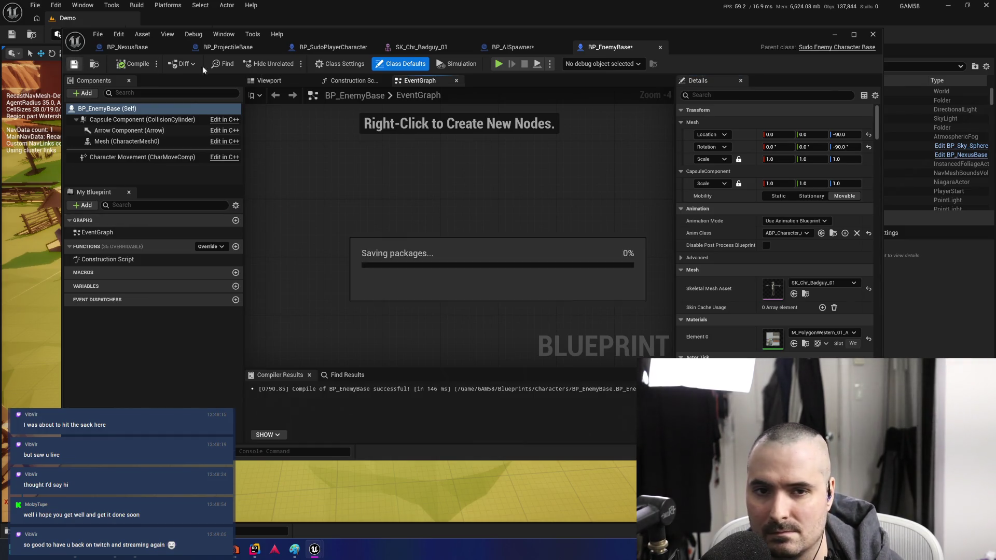
{"action": "left_click", "coordinate": [523, 47]}
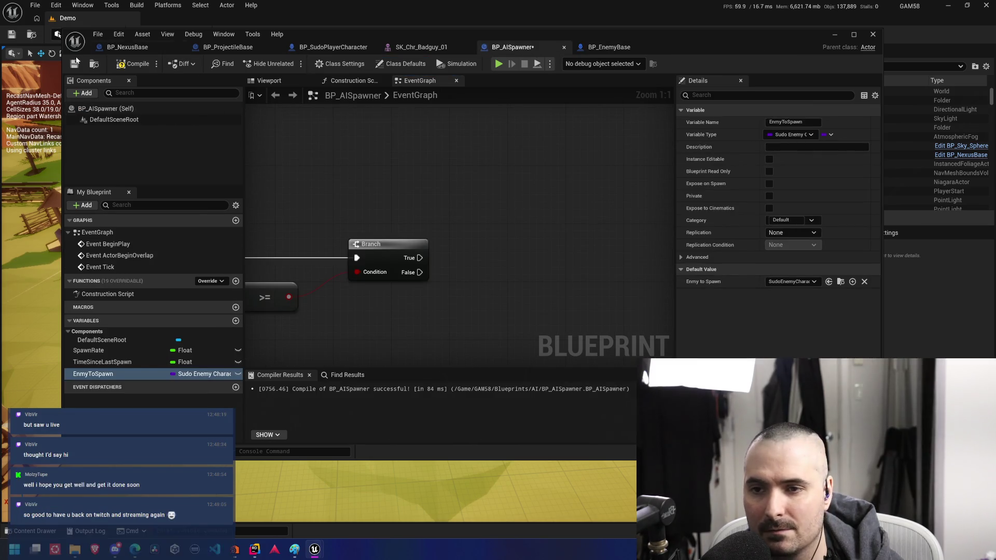
Compile, choose BP_BadGuy as EnmyToSpawn's default class, and recompile BP_AISpawner
{"action": "left_click", "coordinate": [135, 64]}
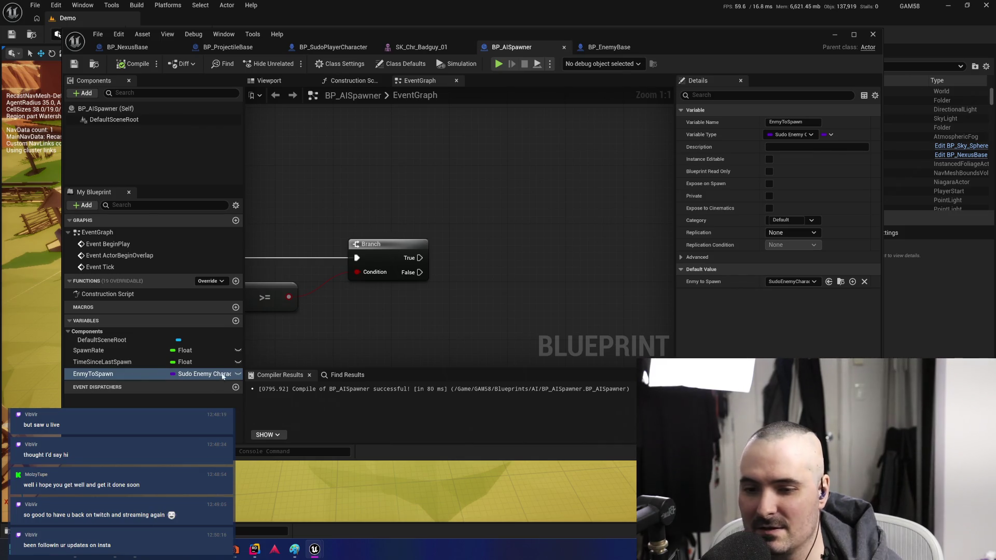
{"action": "left_click", "coordinate": [807, 282]}
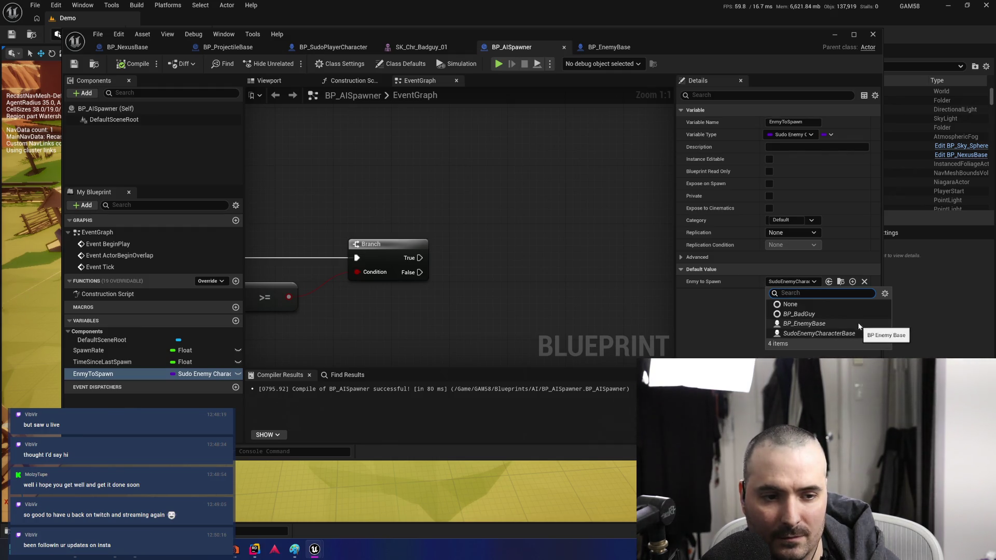
{"action": "left_click", "coordinate": [799, 314]}
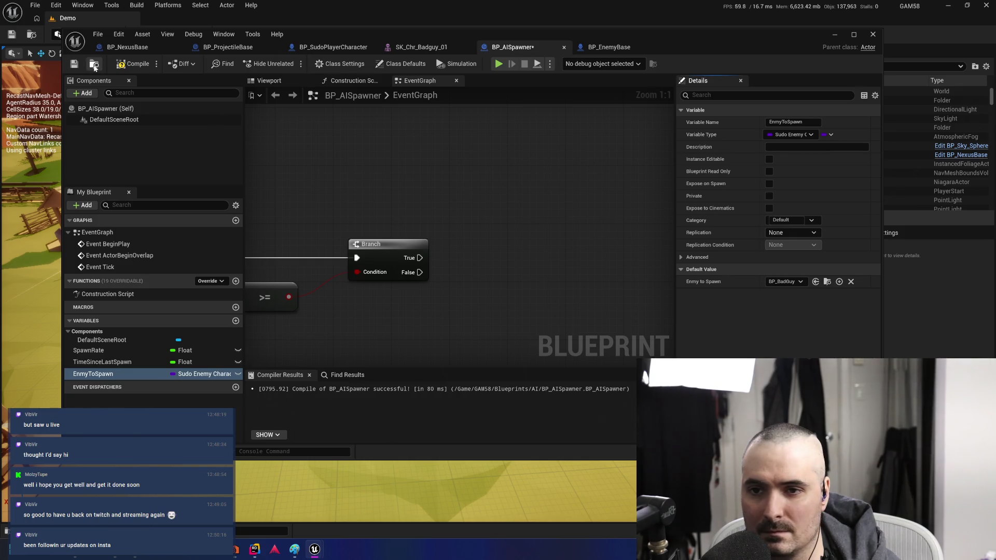
{"action": "left_click", "coordinate": [136, 64]}
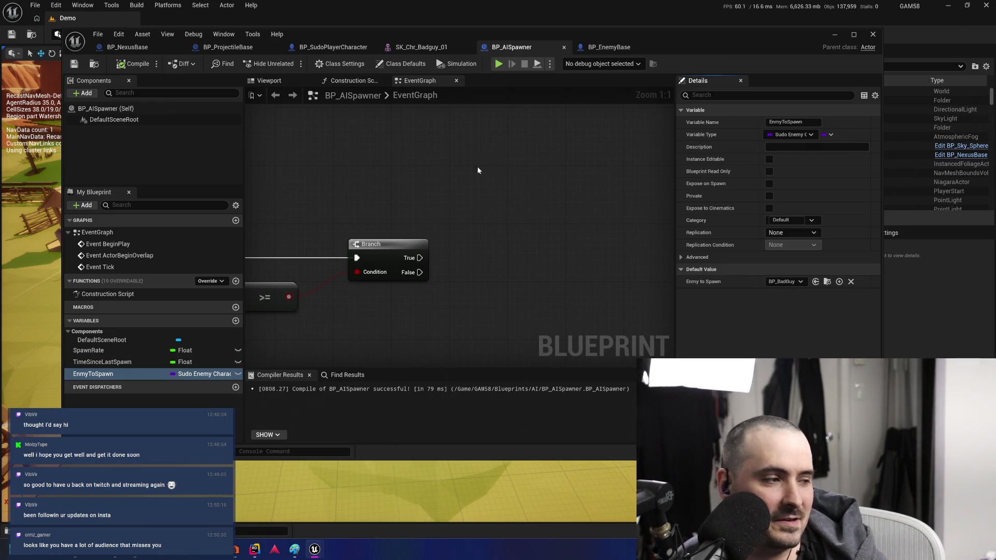
{"action": "mouse_move", "coordinate": [502, 166]}
{"action": "left_mouse_down"}
{"action": "mouse_move", "coordinate": [583, 167]}
{"action": "mouse_move", "coordinate": [478, 193]}
{"action": "left_mouse_up"}
Add a Spawn Actor from Class node on the Branch's True output, with EnmyToSpawn as its Class
{"action": "left_click_drag", "start_coordinate": [401, 252], "coordinate": [504, 228]}
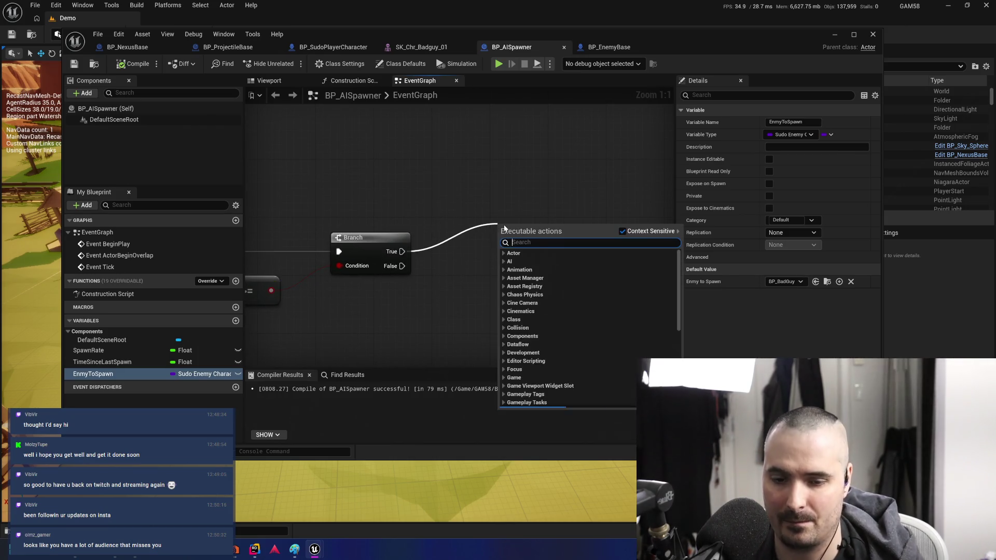
{"action": "type", "text": "spawn"}
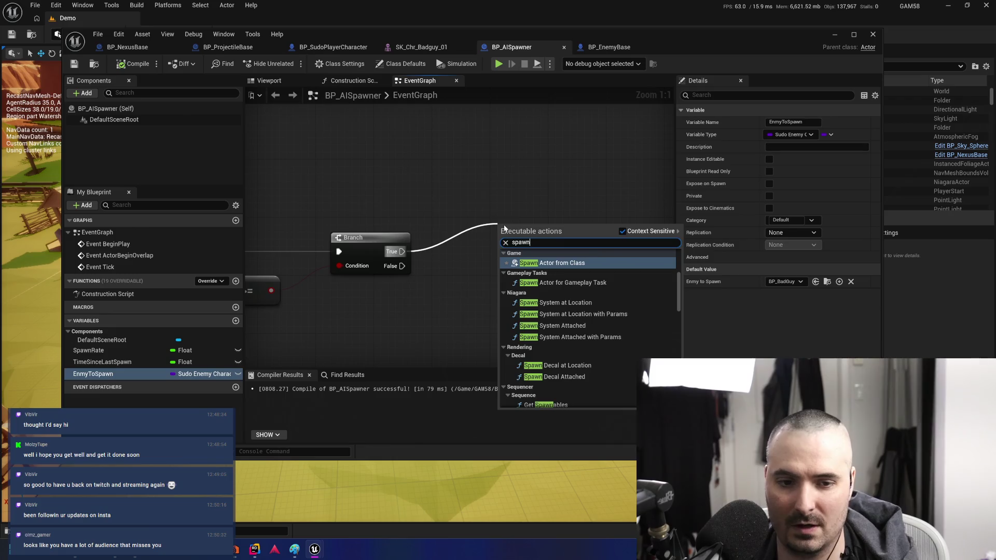
{"action": "key", "text": "Return"}
{"action": "mouse_move", "coordinate": [99, 374]}
{"action": "left_mouse_down"}
{"action": "mouse_move", "coordinate": [435, 287]}
{"action": "mouse_move", "coordinate": [506, 258]}
{"action": "left_mouse_up"}
{"action": "left_click", "coordinate": [467, 293]}
{"action": "left_click_drag", "start_coordinate": [606, 223], "coordinate": [650, 223]}
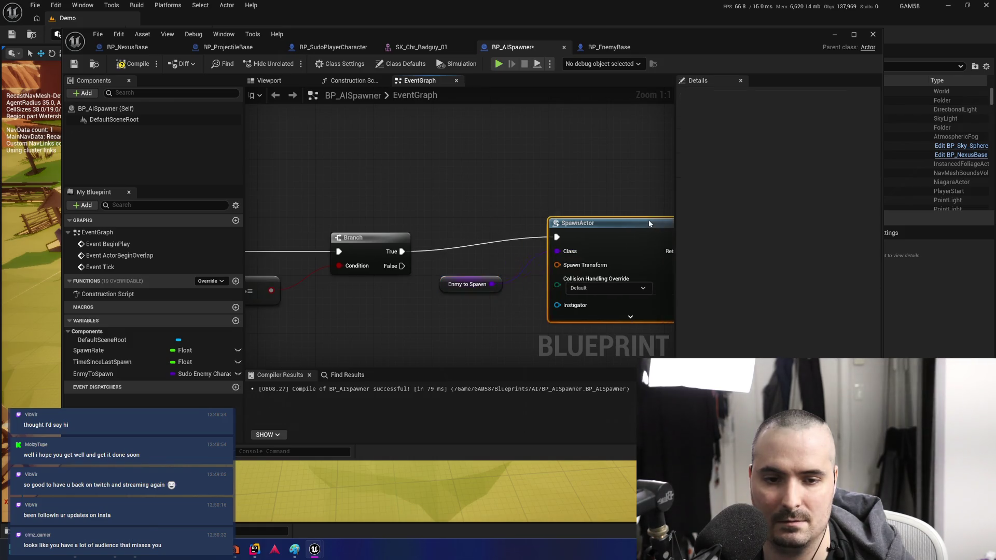
Add a Get Actor Transform node and wire it into SpawnActor's Spawn Transform
{"action": "right_click", "coordinate": [458, 259]}
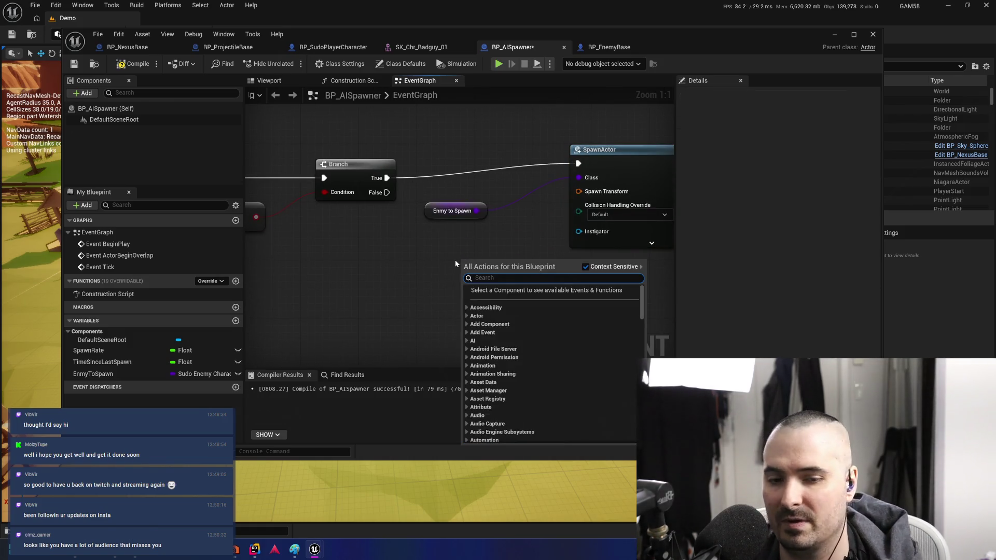
{"action": "type", "text": "get"}
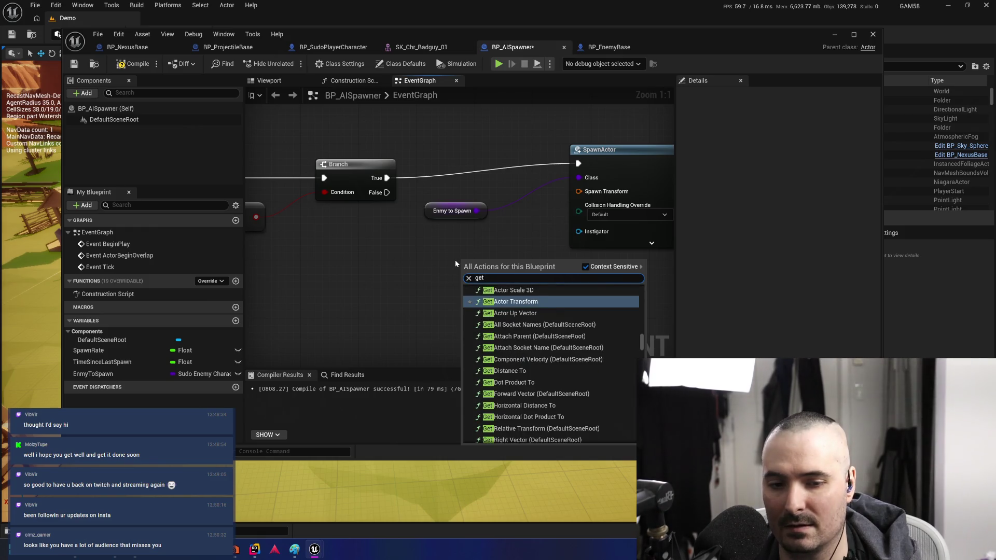
{"action": "key", "text": "Return"}
{"action": "left_click_drag", "start_coordinate": [557, 279], "coordinate": [580, 192]}
{"action": "left_click_drag", "start_coordinate": [526, 259], "coordinate": [468, 252]}
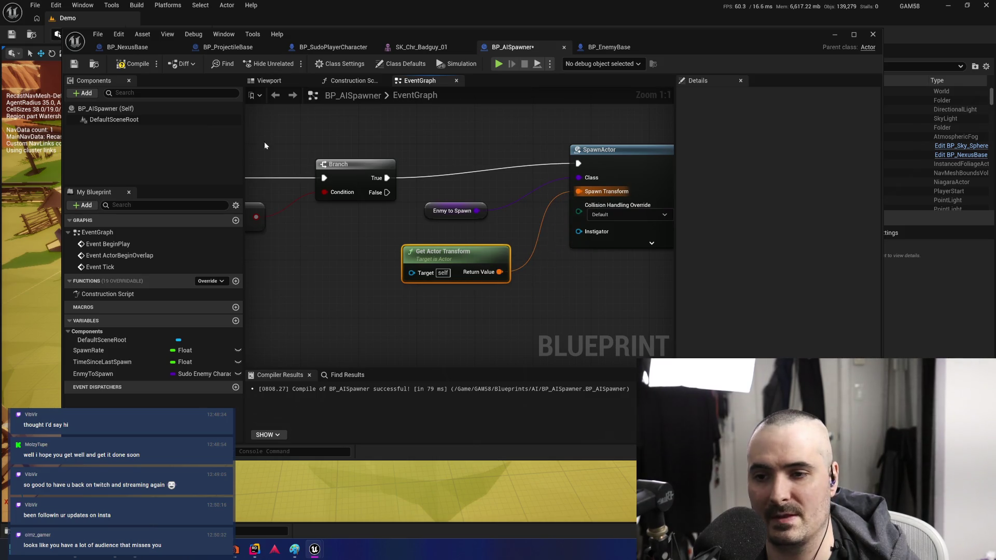
{"action": "left_click", "coordinate": [106, 109]}
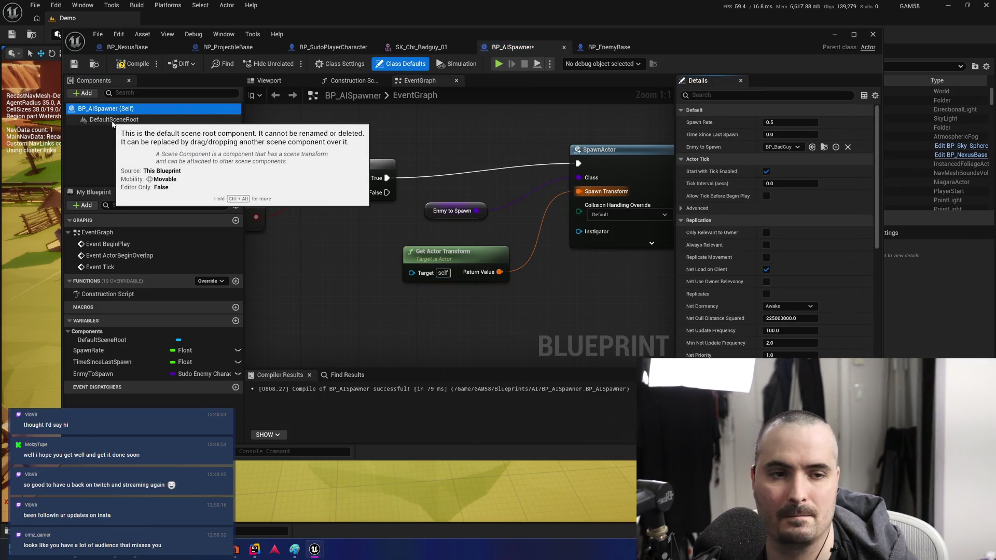
Add an Arrow component to the spawner, keeping its default name
{"action": "left_click", "coordinate": [85, 93]}
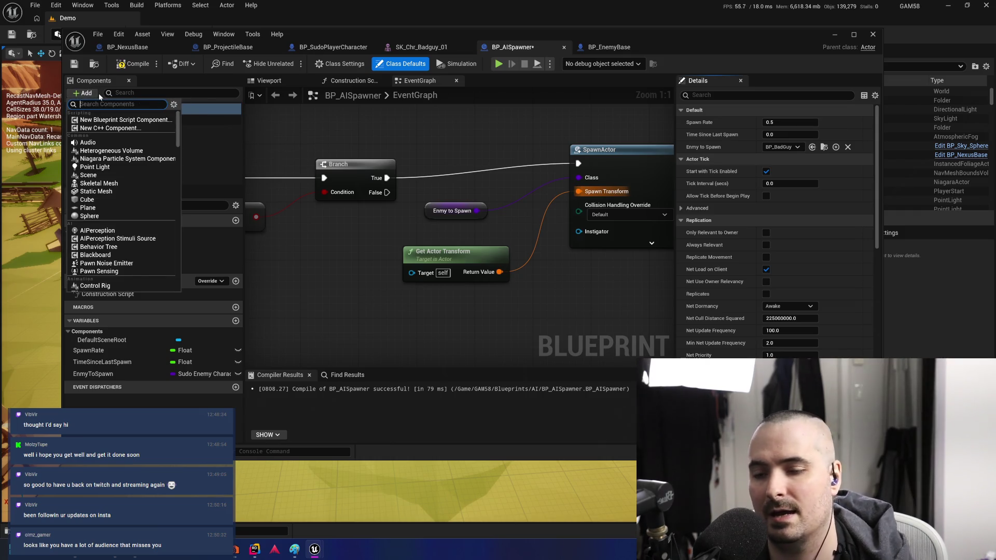
{"action": "type", "text": "Arrow"}
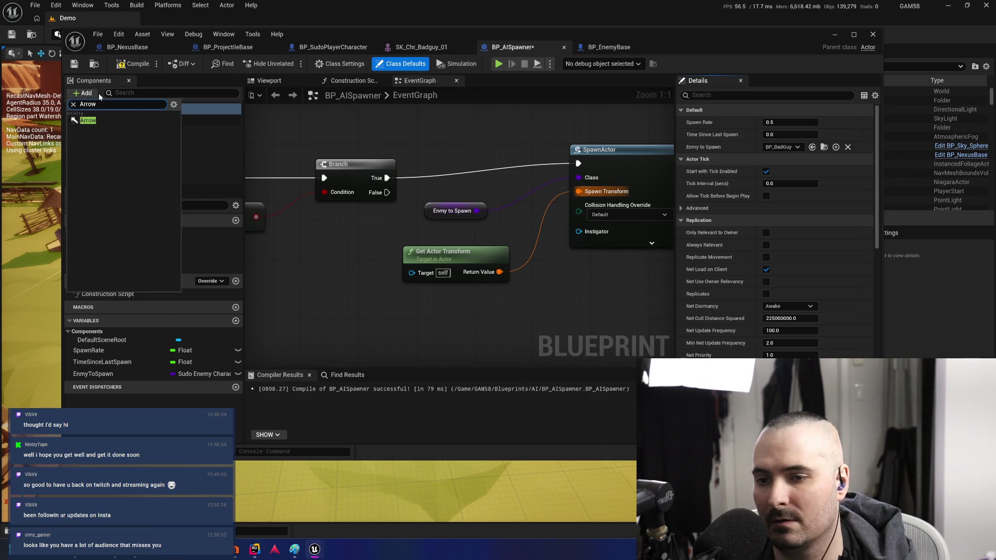
{"action": "left_click", "coordinate": [85, 120]}
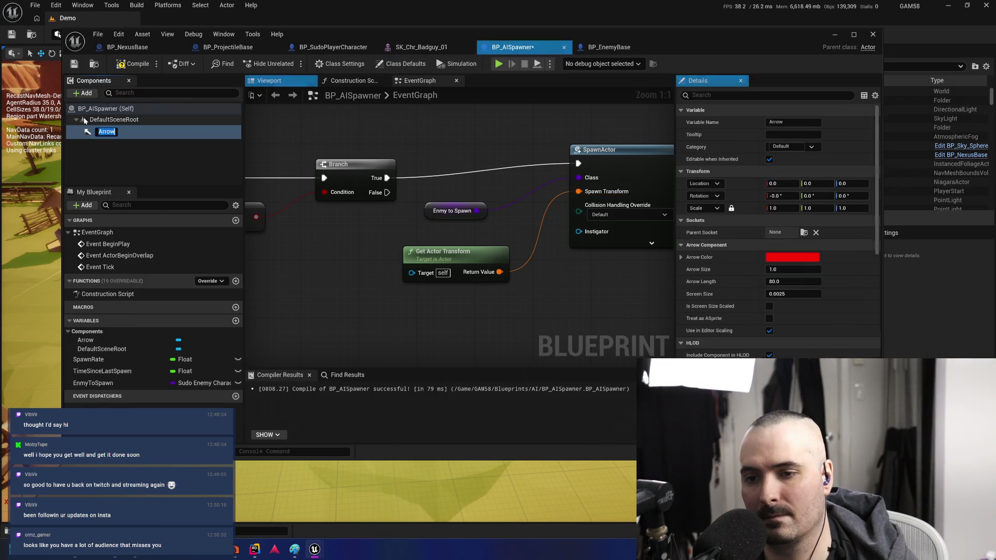
{"action": "left_click", "coordinate": [142, 151]}
{"action": "left_click", "coordinate": [161, 130]}
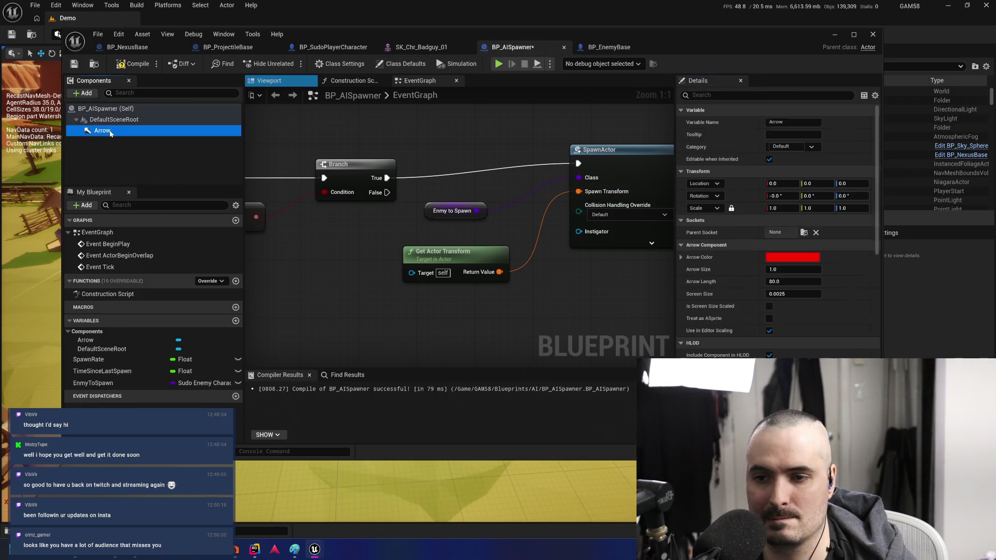
Check the red arrow in the Viewport, leave its colour unchanged, and compile the Blueprint
{"action": "left_click", "coordinate": [270, 81]}
{"action": "mouse_move", "coordinate": [446, 201]}
{"action": "left_mouse_down"}
{"action": "mouse_move", "coordinate": [438, 199]}
{"action": "mouse_move", "coordinate": [453, 191]}
{"action": "left_mouse_up"}
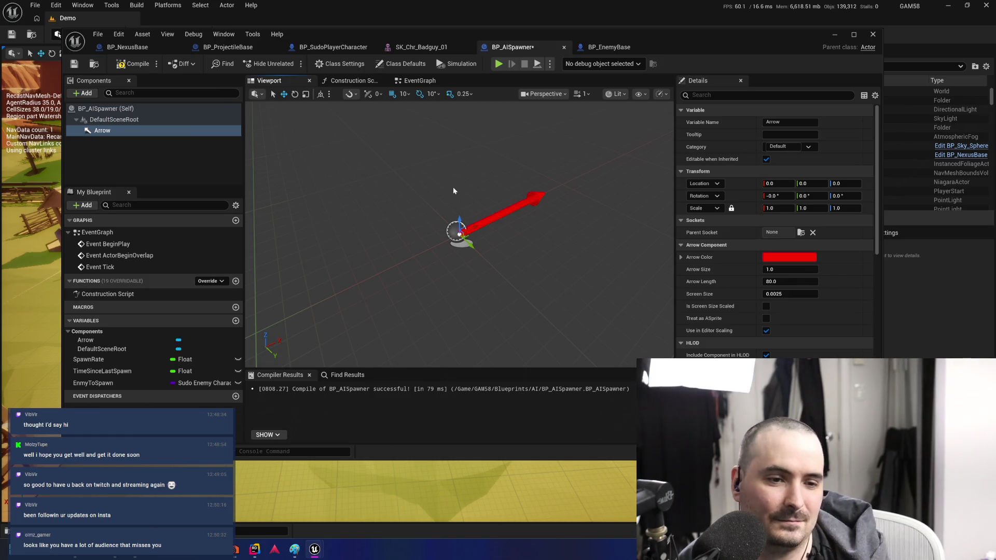
{"action": "left_click", "coordinate": [812, 261]}
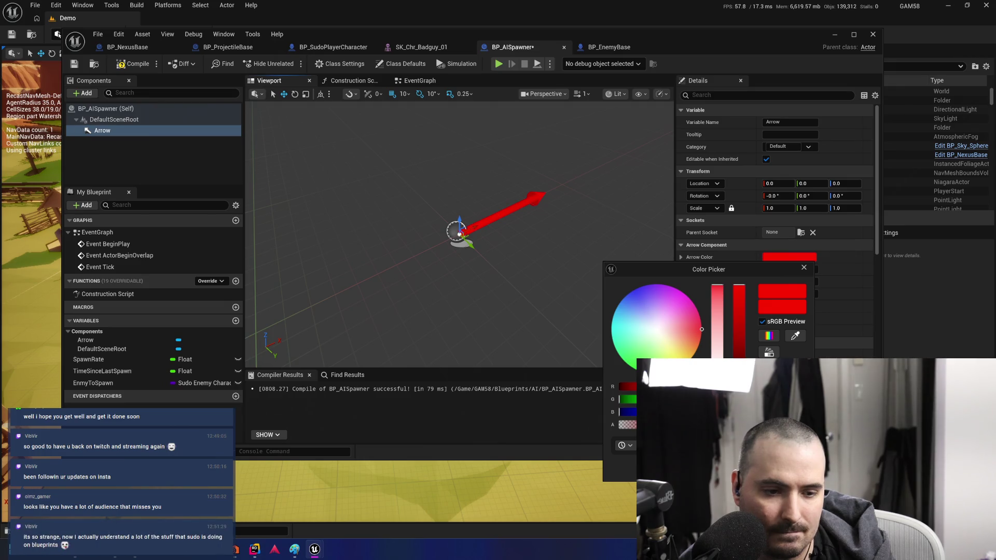
{"action": "key", "text": "Escape"}
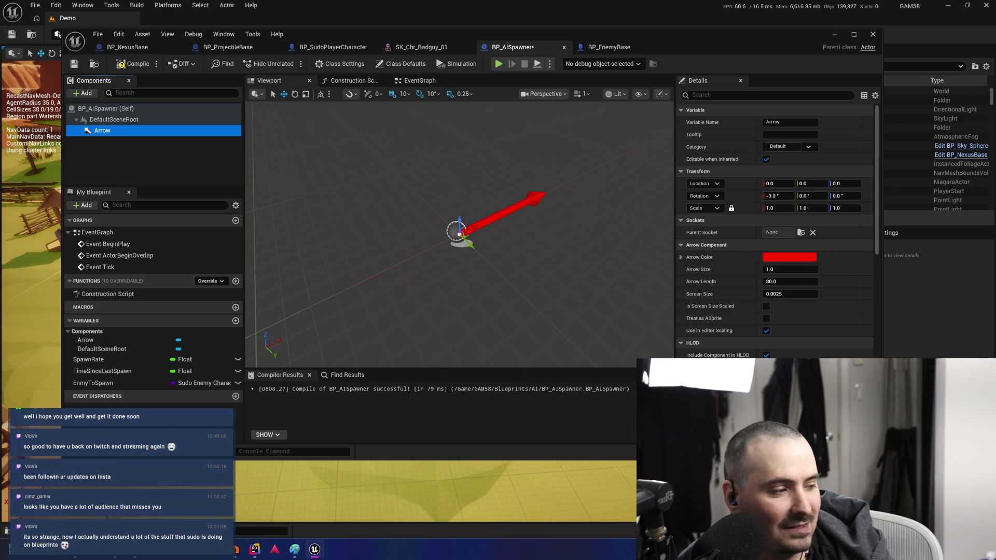
{"action": "left_click", "coordinate": [130, 65]}
{"action": "left_click", "coordinate": [129, 66]}
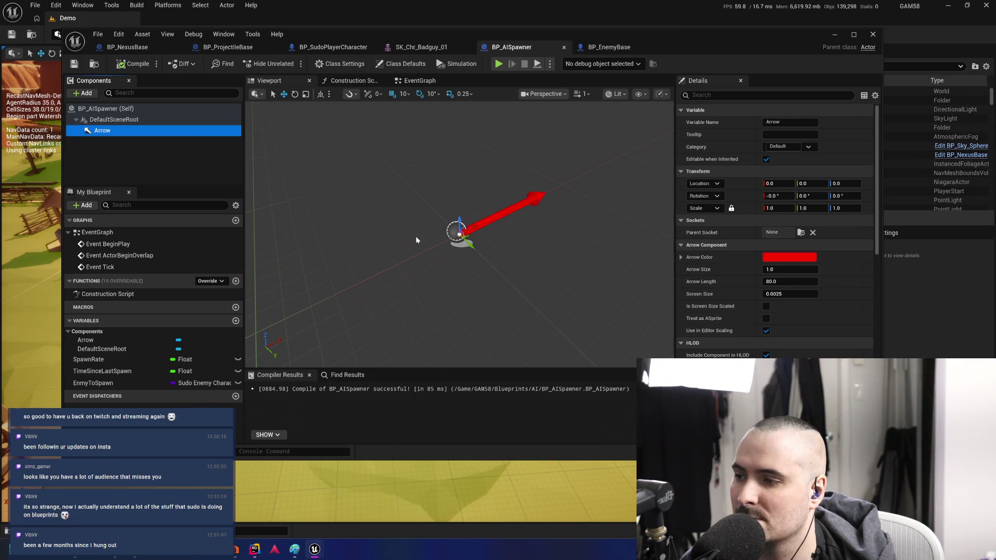
{"action": "left_click", "coordinate": [589, 48]}
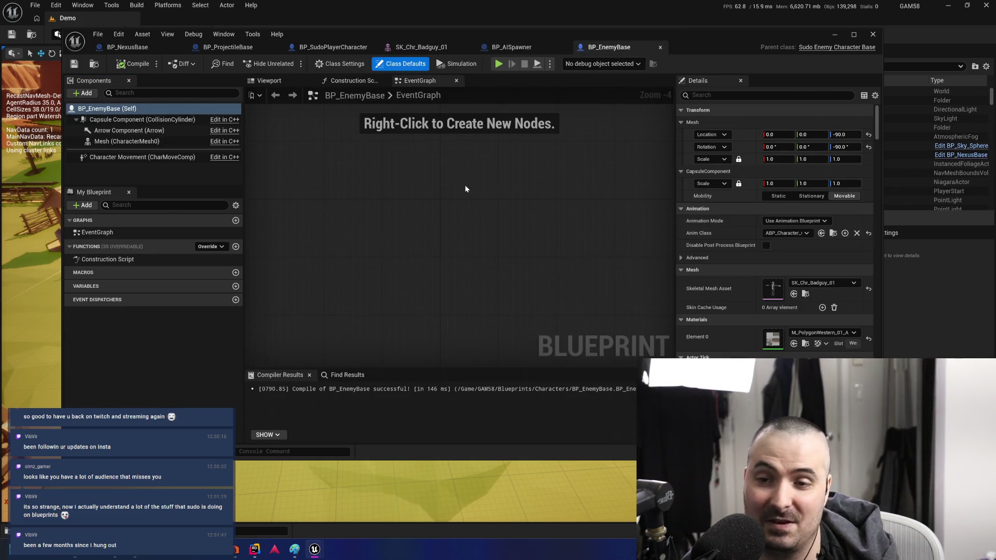
{"action": "left_click", "coordinate": [505, 47]}
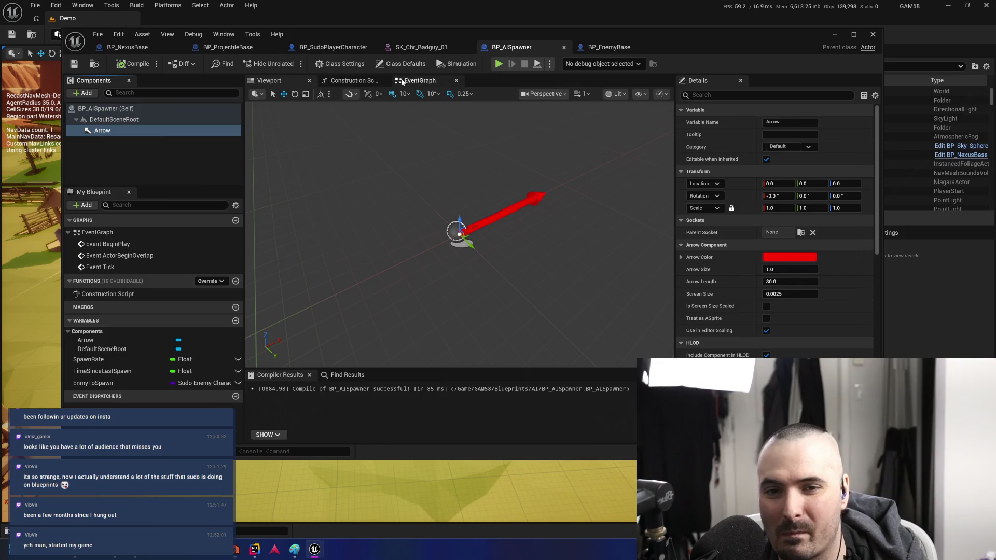
{"action": "left_click", "coordinate": [417, 82]}
Rearrange the SpawnActor, Enmy to Spawn and Get Actor Transform nodes neatly beside the Branch
{"action": "scroll", "coordinate": [498, 329], "scroll_direction": "down", "scroll_amount": 2}
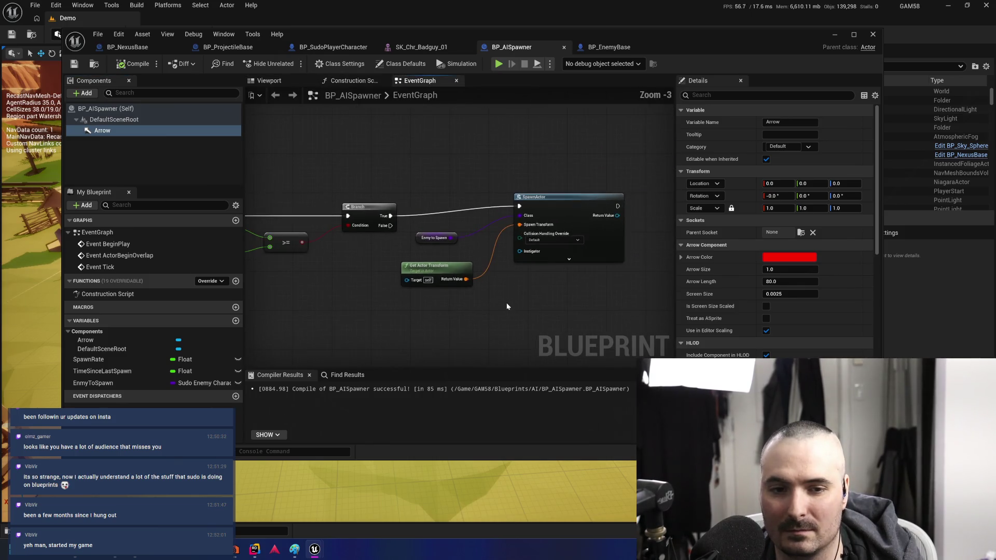
{"action": "scroll", "coordinate": [543, 170], "scroll_direction": "up", "scroll_amount": 2}
{"action": "left_click_drag", "start_coordinate": [560, 132], "coordinate": [560, 142]}
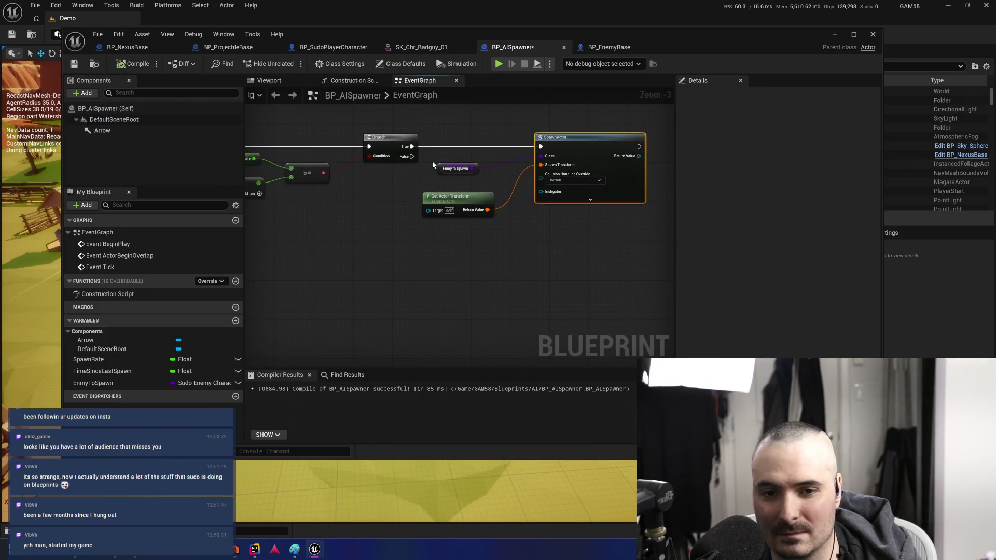
{"action": "left_click_drag", "start_coordinate": [440, 165], "coordinate": [380, 178]}
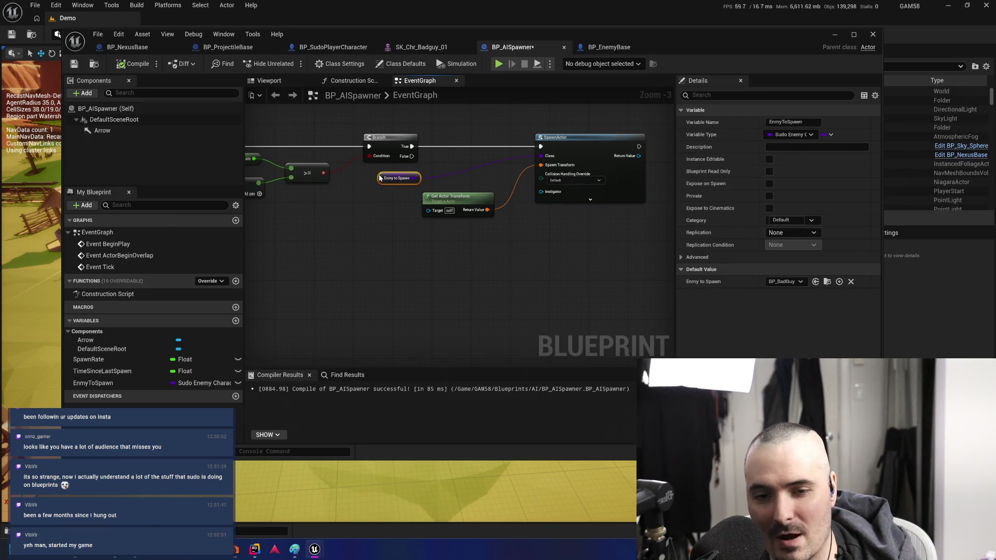
{"action": "left_click_drag", "start_coordinate": [440, 200], "coordinate": [388, 203]}
{"action": "mouse_move", "coordinate": [341, 270]}
{"action": "left_mouse_down"}
{"action": "mouse_move", "coordinate": [453, 309]}
{"action": "mouse_move", "coordinate": [507, 311]}
{"action": "mouse_move", "coordinate": [464, 292]}
{"action": "mouse_move", "coordinate": [443, 347]}
{"action": "mouse_move", "coordinate": [318, 226]}
{"action": "mouse_move", "coordinate": [518, 267]}
{"action": "mouse_move", "coordinate": [391, 275]}
{"action": "mouse_move", "coordinate": [498, 258]}
{"action": "mouse_move", "coordinate": [487, 169]}
{"action": "mouse_move", "coordinate": [426, 169]}
{"action": "left_mouse_up"}
{"action": "mouse_move", "coordinate": [371, 279]}
{"action": "left_mouse_down"}
{"action": "mouse_move", "coordinate": [526, 320]}
{"action": "mouse_move", "coordinate": [582, 321]}
{"action": "left_mouse_up"}
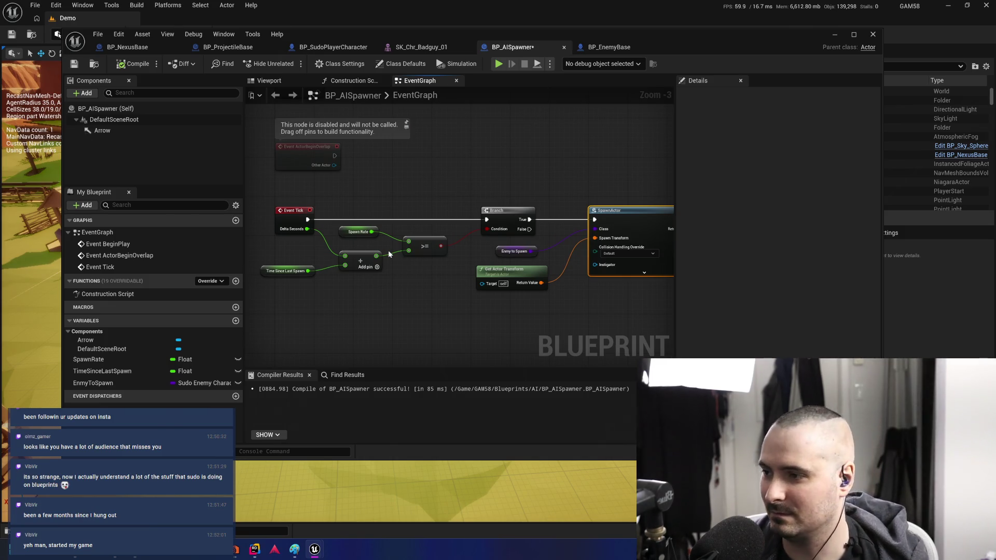
{"action": "left_click_drag", "start_coordinate": [399, 276], "coordinate": [237, 283]}
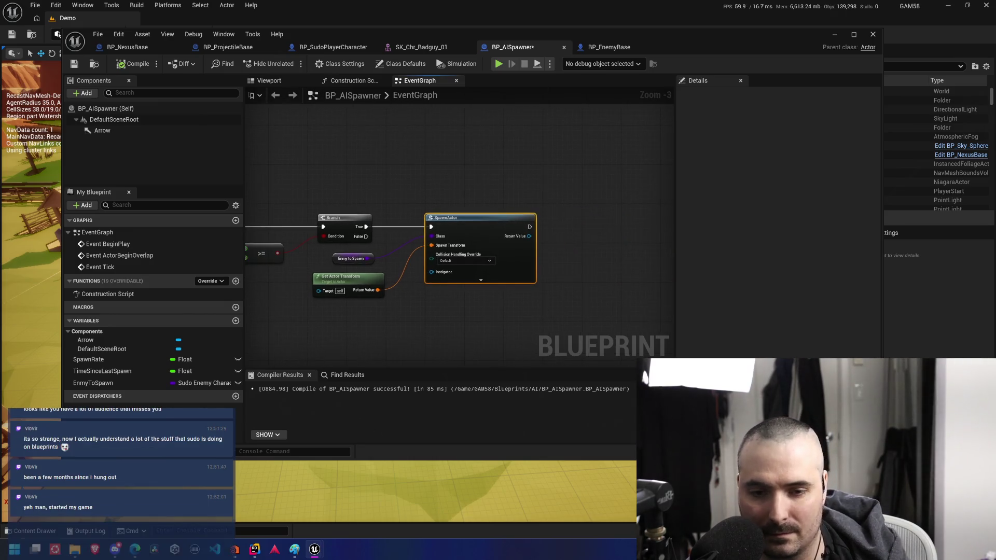
{"action": "left_click_drag", "start_coordinate": [474, 327], "coordinate": [439, 304]}
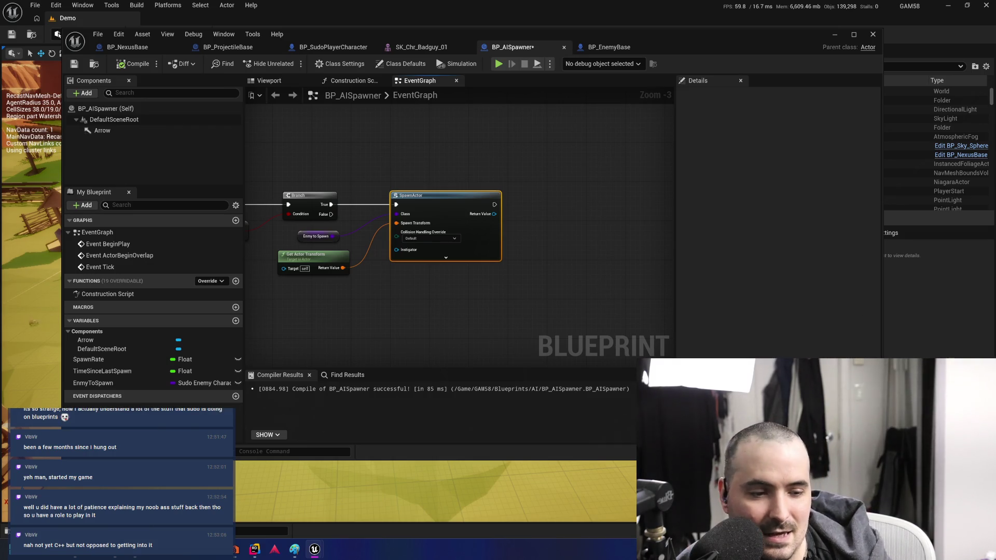
Pan across the spawn logic and up to the disabled BeginPlay and ActorBeginOverlap events
{"action": "left_click_drag", "start_coordinate": [568, 290], "coordinate": [662, 290]}
{"action": "scroll", "coordinate": [568, 169], "scroll_direction": "down", "scroll_amount": 2}
{"action": "left_click_drag", "start_coordinate": [627, 178], "coordinate": [337, 282]}
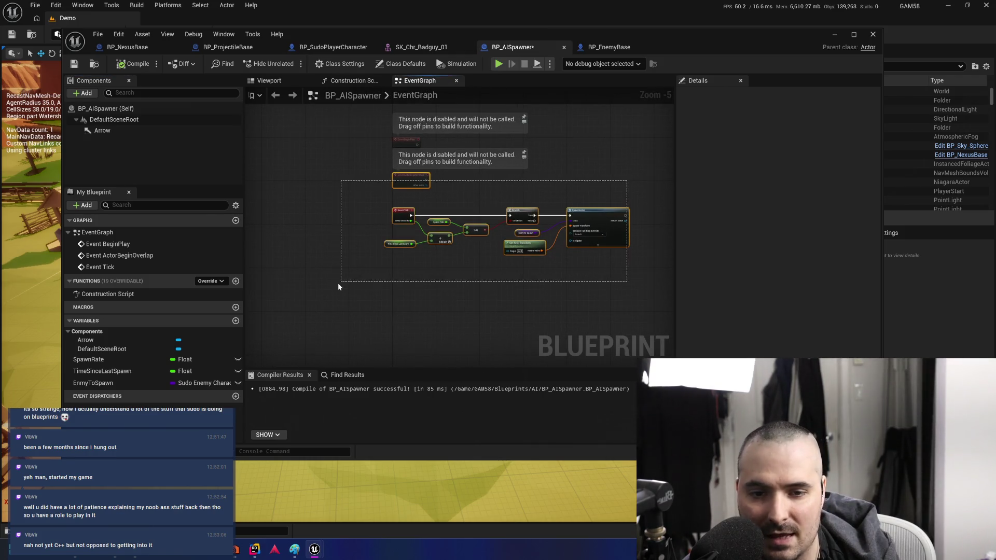
{"action": "left_click", "coordinate": [501, 315]}
{"action": "scroll", "coordinate": [488, 326], "scroll_direction": "up", "scroll_amount": 3}
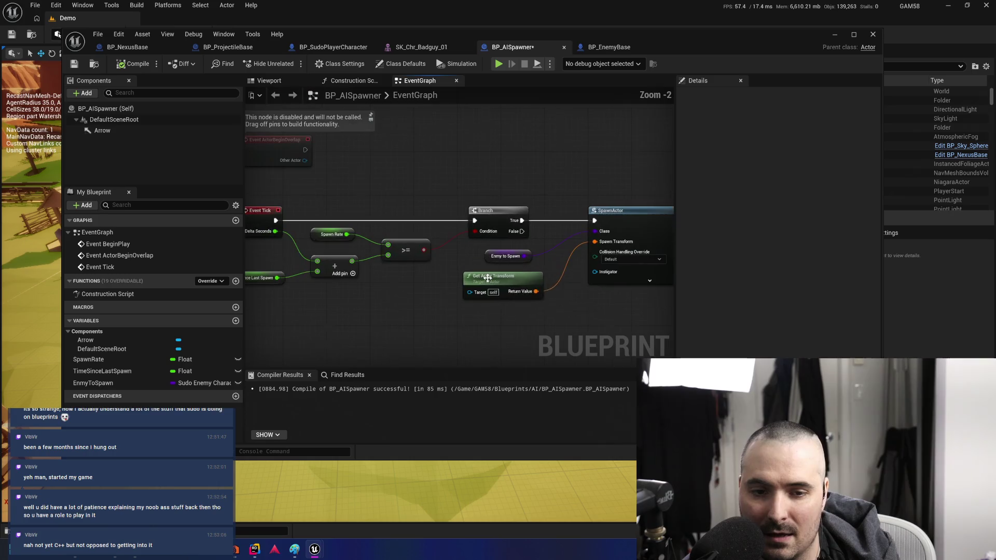
{"action": "mouse_move", "coordinate": [436, 309]}
{"action": "left_mouse_down"}
{"action": "mouse_move", "coordinate": [416, 285]}
{"action": "mouse_move", "coordinate": [524, 317]}
{"action": "left_mouse_up"}
{"action": "left_click", "coordinate": [521, 316]}
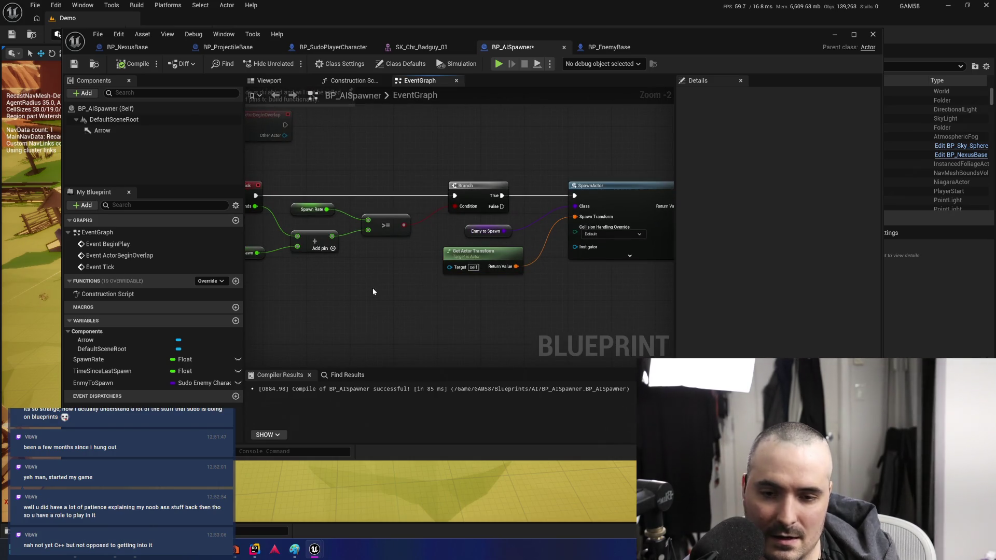
{"action": "left_click_drag", "start_coordinate": [383, 297], "coordinate": [435, 322]}
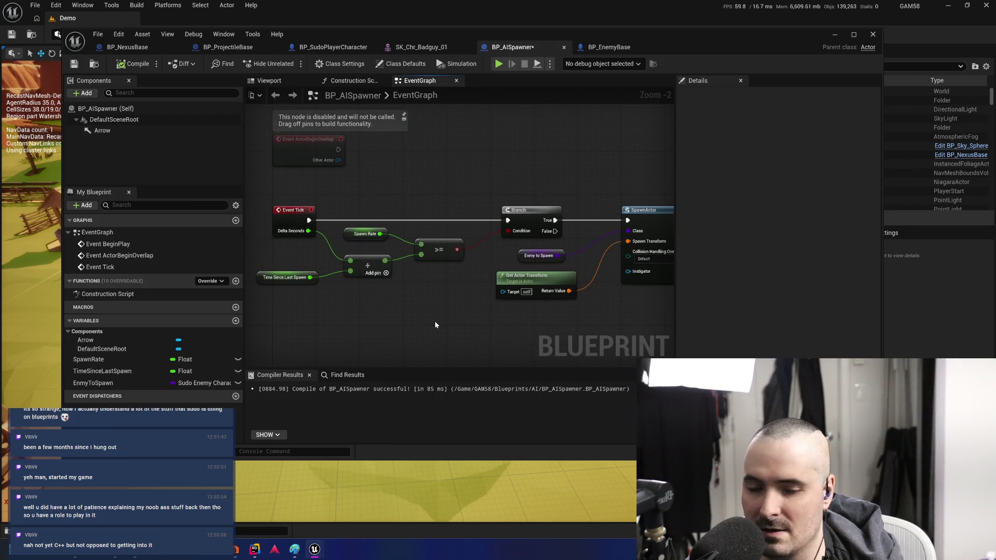
{"action": "mouse_move", "coordinate": [376, 194]}
{"action": "left_mouse_down"}
{"action": "mouse_move", "coordinate": [450, 281]}
{"action": "mouse_move", "coordinate": [537, 326]}
{"action": "mouse_move", "coordinate": [486, 305]}
{"action": "mouse_move", "coordinate": [358, 298]}
{"action": "left_mouse_up"}
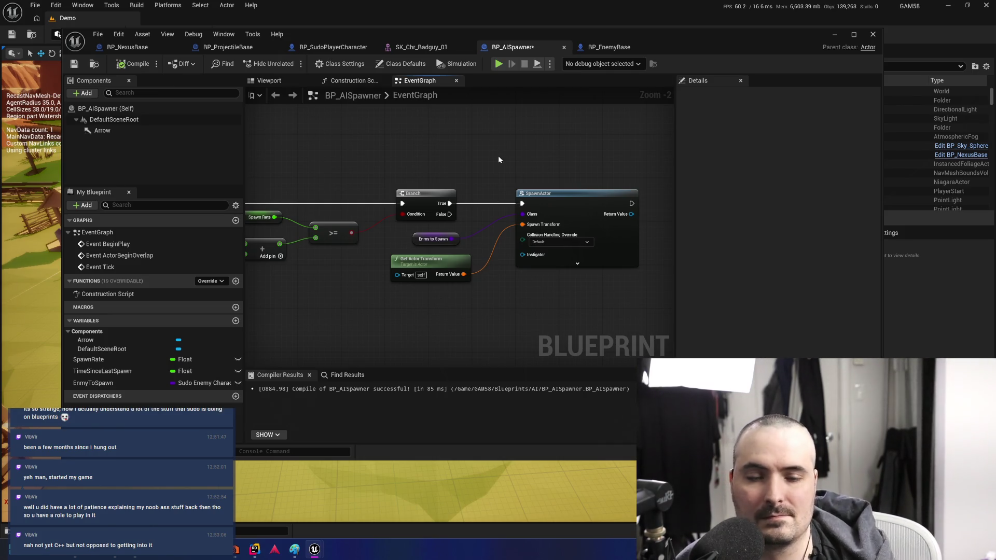
{"action": "left_click_drag", "start_coordinate": [499, 161], "coordinate": [560, 178]}
{"action": "left_click_drag", "start_coordinate": [427, 160], "coordinate": [480, 166]}
{"action": "mouse_move", "coordinate": [430, 186]}
{"action": "left_mouse_down"}
{"action": "mouse_move", "coordinate": [426, 245]}
{"action": "mouse_move", "coordinate": [384, 311]}
{"action": "mouse_move", "coordinate": [416, 287]}
{"action": "mouse_move", "coordinate": [330, 195]}
{"action": "left_mouse_up"}
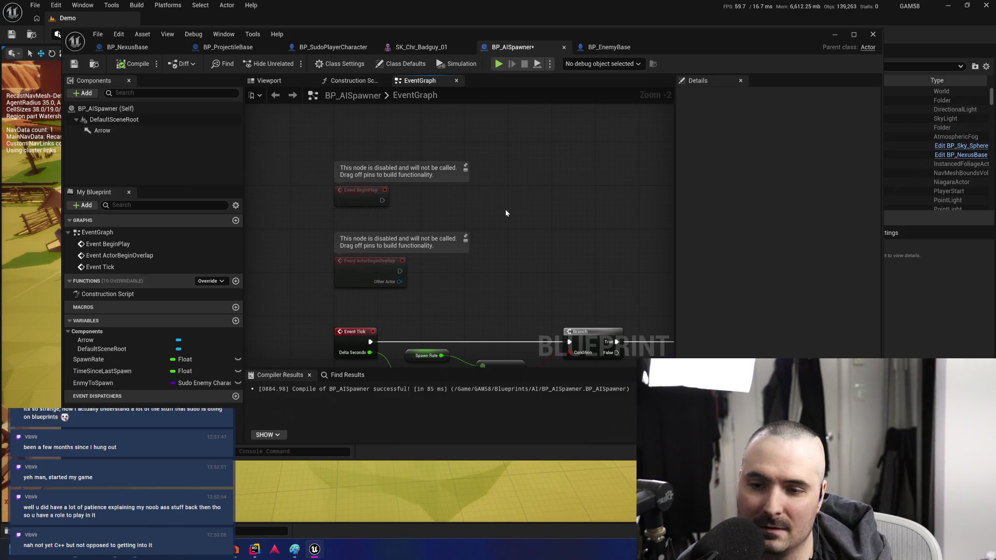
{"action": "left_click_drag", "start_coordinate": [506, 213], "coordinate": [524, 138]}
{"action": "mouse_move", "coordinate": [515, 311]}
{"action": "left_mouse_down"}
{"action": "mouse_move", "coordinate": [500, 204]}
{"action": "mouse_move", "coordinate": [430, 216]}
{"action": "mouse_move", "coordinate": [328, 333]}
{"action": "mouse_move", "coordinate": [388, 297]}
{"action": "left_mouse_up"}
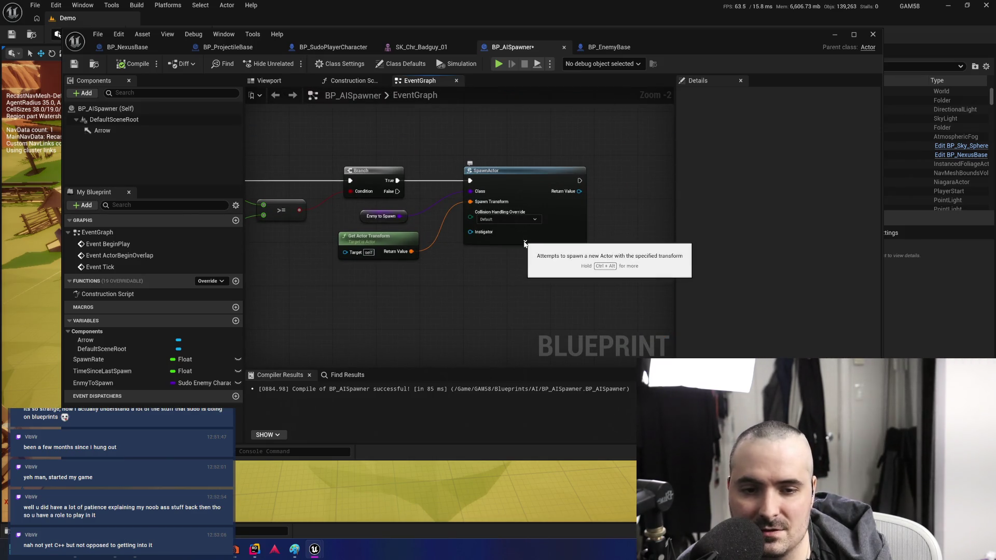
{"action": "left_click_drag", "start_coordinate": [483, 283], "coordinate": [533, 322]}
{"action": "mouse_move", "coordinate": [439, 334]}
{"action": "left_mouse_down"}
{"action": "mouse_move", "coordinate": [529, 334]}
{"action": "mouse_move", "coordinate": [477, 284]}
{"action": "mouse_move", "coordinate": [428, 284]}
{"action": "left_mouse_up"}
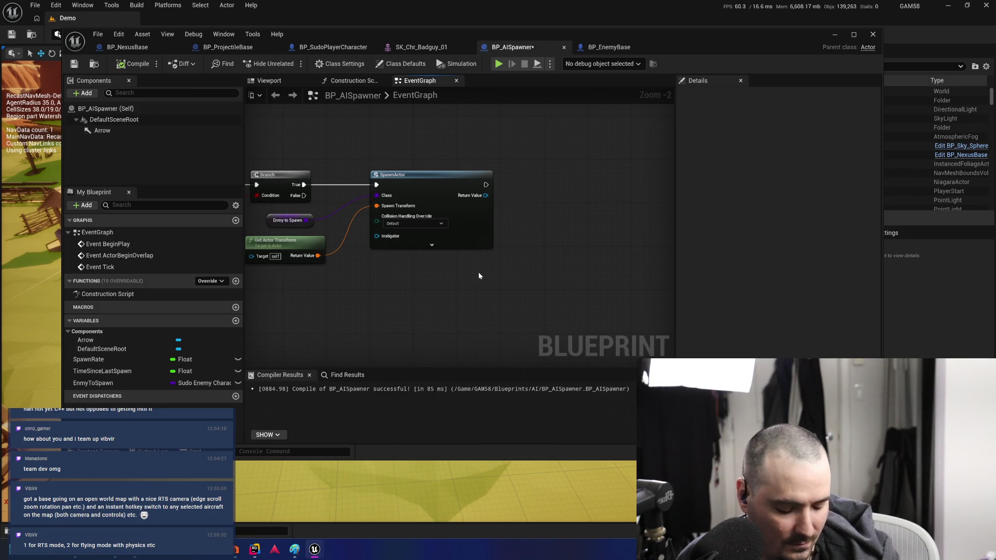
Review the Event Tick, Branch and SpawnActor wiring, then switch to the StateTree docs in the browser
{"action": "mouse_move", "coordinate": [422, 314]}
{"action": "left_mouse_down"}
{"action": "mouse_move", "coordinate": [493, 327]}
{"action": "mouse_move", "coordinate": [734, 337]}
{"action": "left_mouse_up"}
{"action": "mouse_move", "coordinate": [617, 311]}
{"action": "left_mouse_down"}
{"action": "mouse_move", "coordinate": [583, 306]}
{"action": "mouse_move", "coordinate": [589, 325]}
{"action": "mouse_move", "coordinate": [423, 300]}
{"action": "mouse_move", "coordinate": [442, 289]}
{"action": "mouse_move", "coordinate": [612, 300]}
{"action": "mouse_move", "coordinate": [304, 318]}
{"action": "mouse_move", "coordinate": [384, 322]}
{"action": "left_mouse_up"}
{"action": "mouse_move", "coordinate": [285, 331]}
{"action": "left_mouse_down"}
{"action": "mouse_move", "coordinate": [540, 336]}
{"action": "mouse_move", "coordinate": [338, 329]}
{"action": "mouse_move", "coordinate": [426, 324]}
{"action": "left_mouse_up"}
{"action": "mouse_move", "coordinate": [536, 265]}
{"action": "left_mouse_down"}
{"action": "mouse_move", "coordinate": [549, 334]}
{"action": "mouse_move", "coordinate": [488, 266]}
{"action": "mouse_move", "coordinate": [539, 297]}
{"action": "mouse_move", "coordinate": [305, 298]}
{"action": "mouse_move", "coordinate": [351, 298]}
{"action": "mouse_move", "coordinate": [233, 318]}
{"action": "left_mouse_up"}
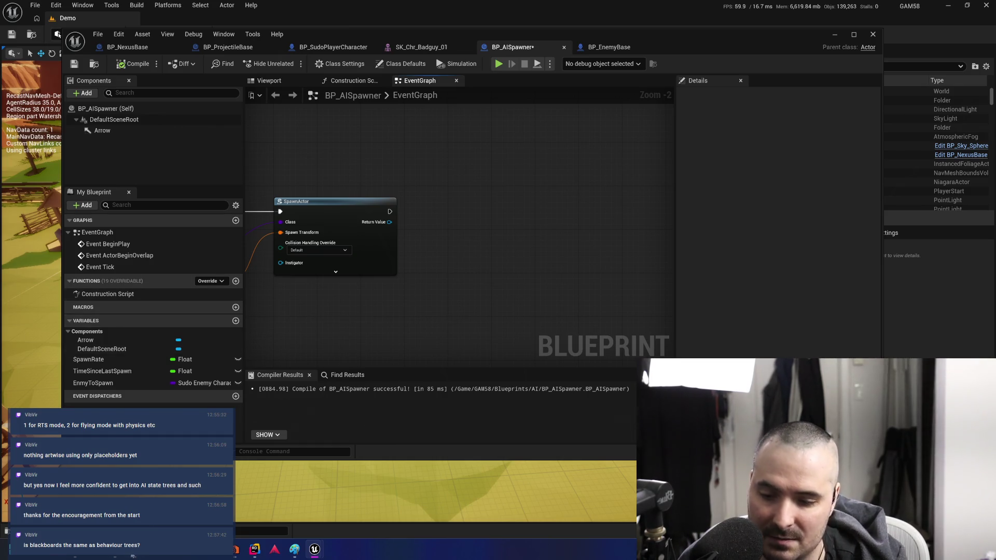
{"action": "key", "text": "alt+Tab"}
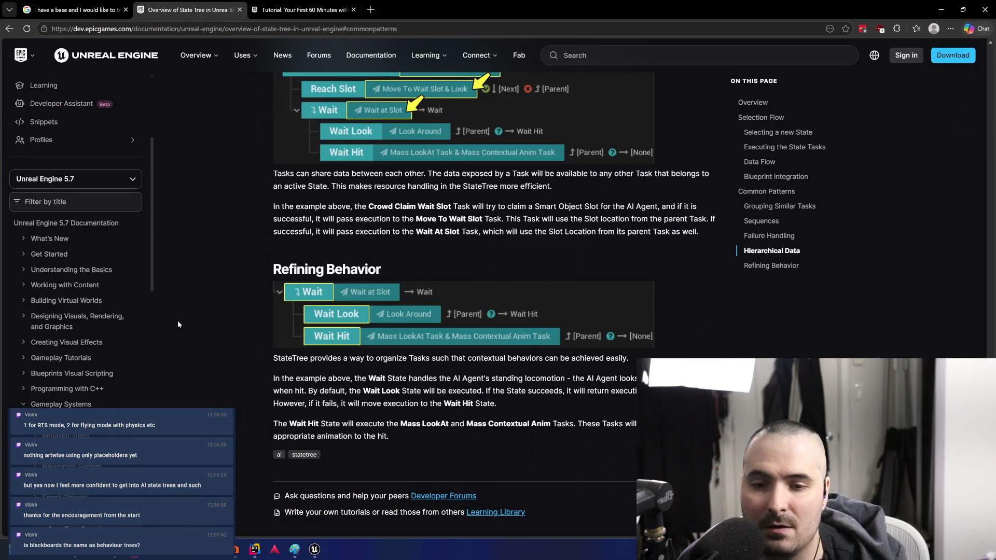
Scroll back to the top of the StateTree Overview page and open a new blank tab
{"action": "scroll", "coordinate": [441, 262], "scroll_direction": "up", "scroll_amount": 15}
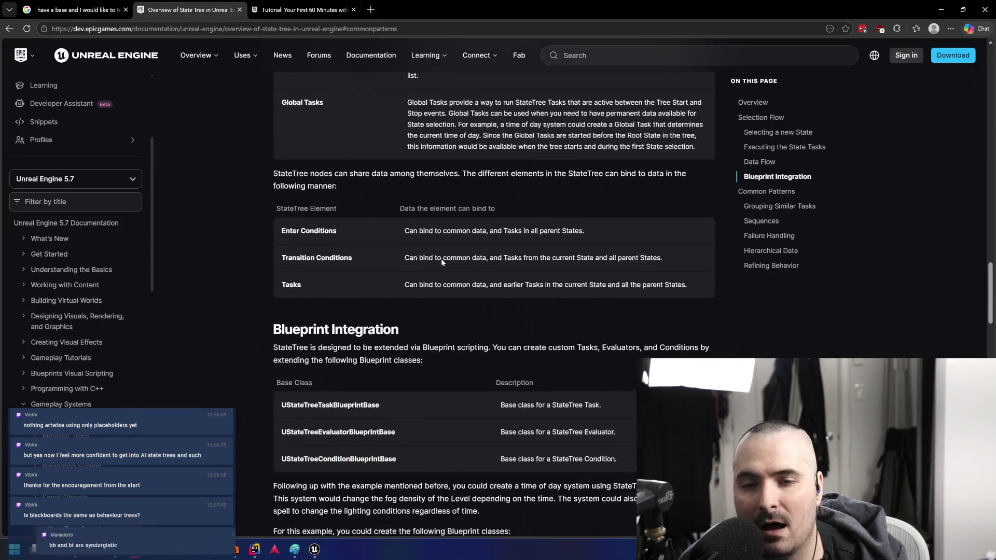
{"action": "scroll", "coordinate": [441, 261], "scroll_direction": "up", "scroll_amount": 20}
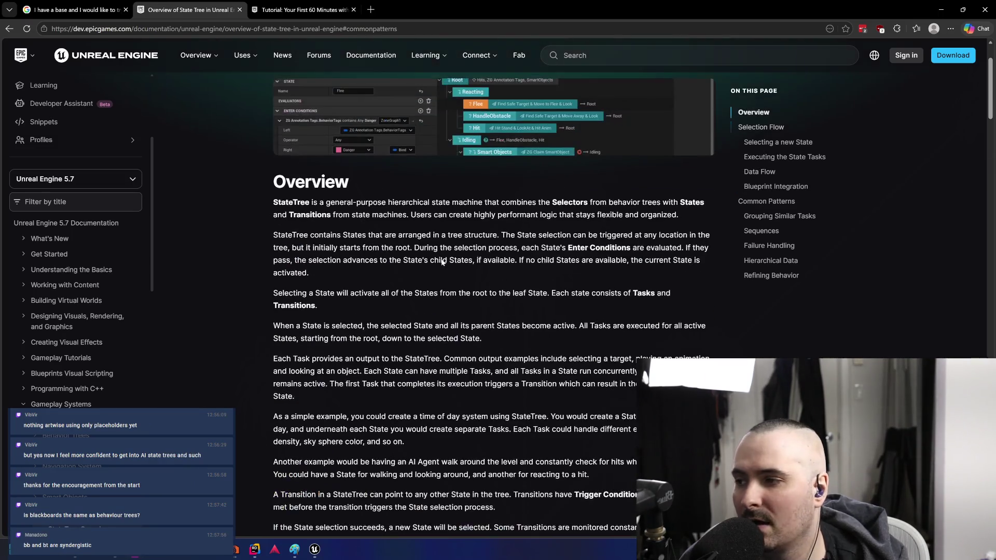
{"action": "scroll", "coordinate": [442, 260], "scroll_direction": "up", "scroll_amount": 2}
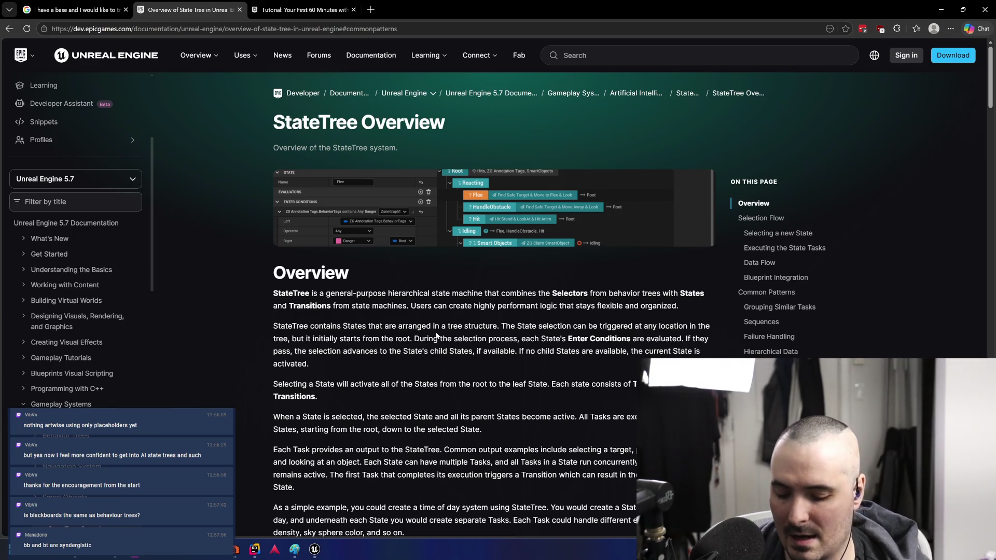
{"action": "key", "text": "ctrl+t"}
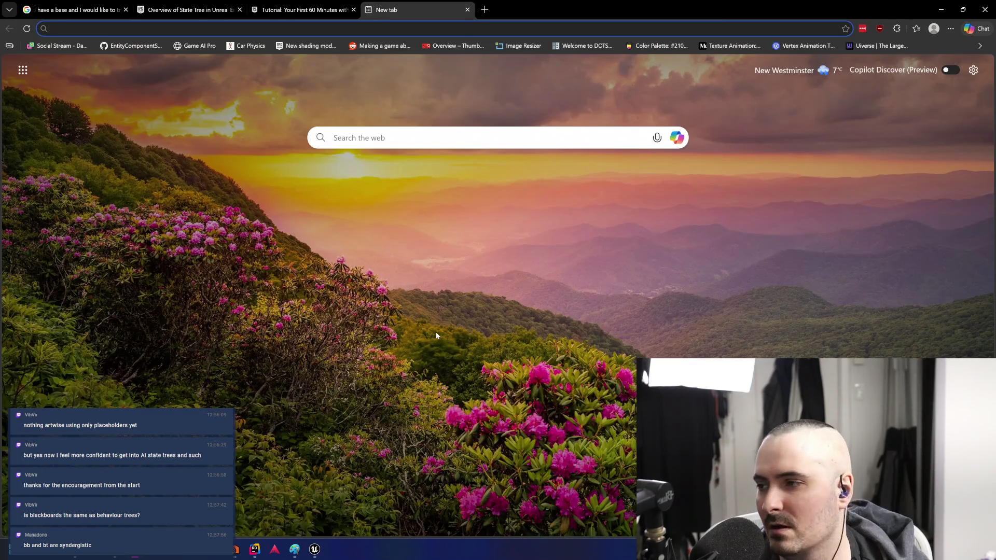
Search Google for 'behaviour tree' and view the image results
{"action": "type", "text": "beha"}
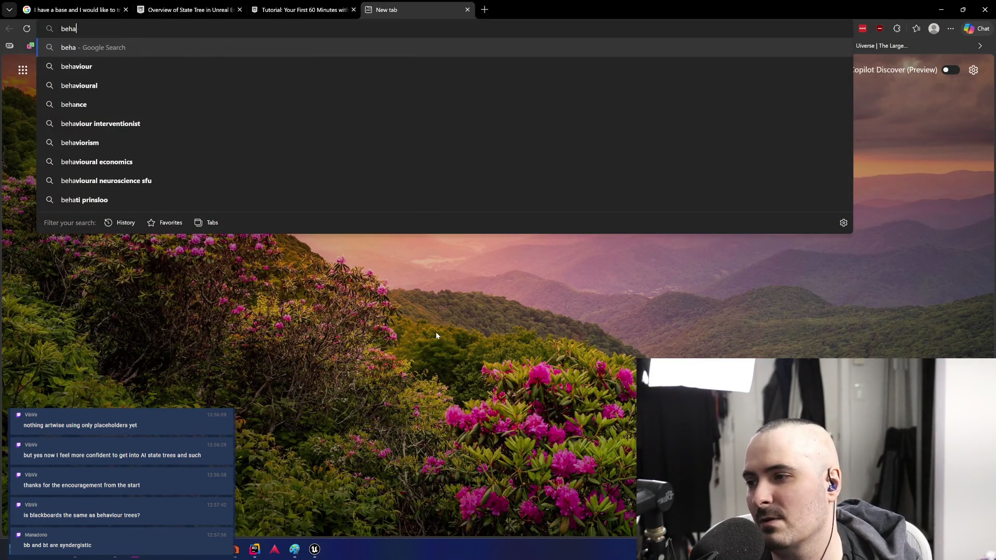
{"action": "type", "text": "viour tree"}
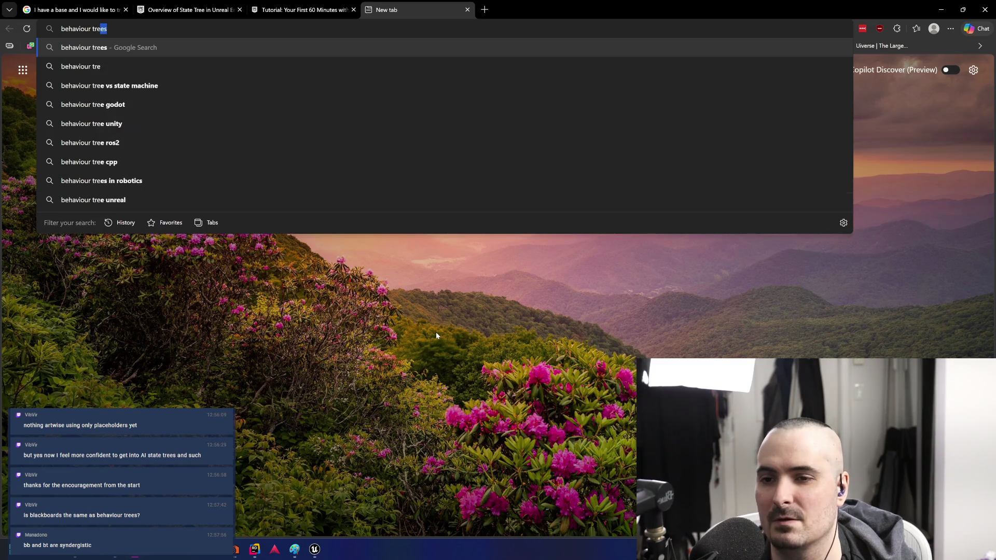
{"action": "key", "text": "Return"}
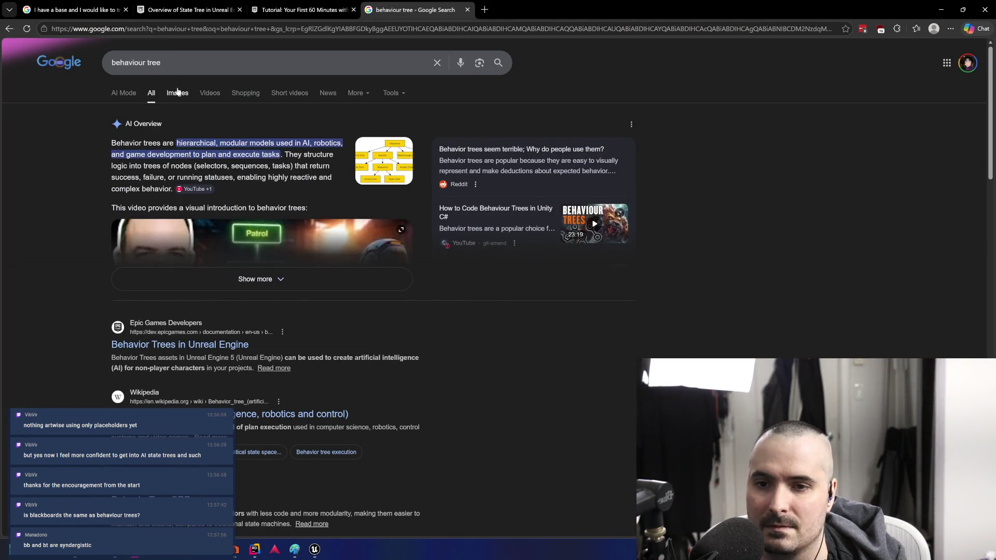
{"action": "left_click", "coordinate": [182, 93]}
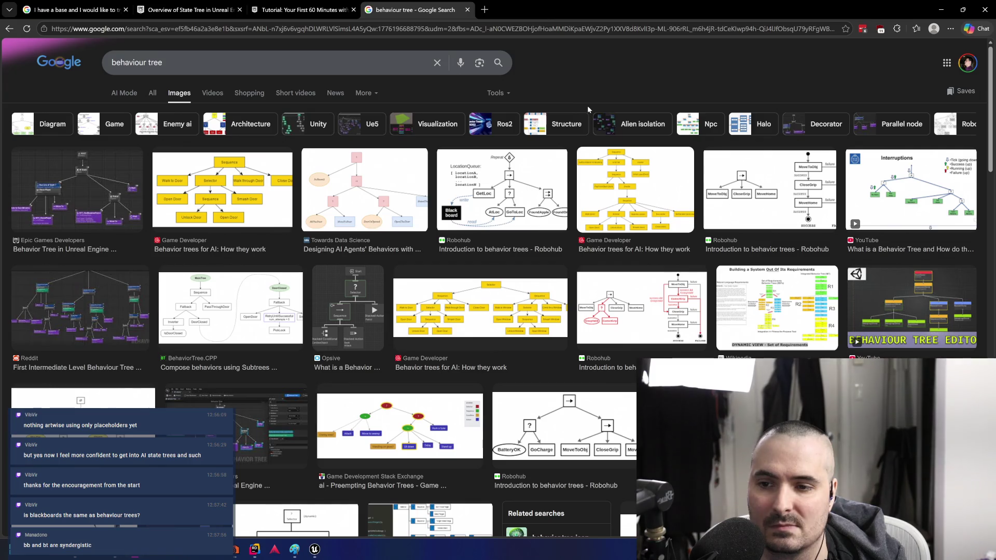
Preview the Epic Games Behavior Tree image result and open its Unreal Engine documentation page
{"action": "left_click", "coordinate": [85, 206]}
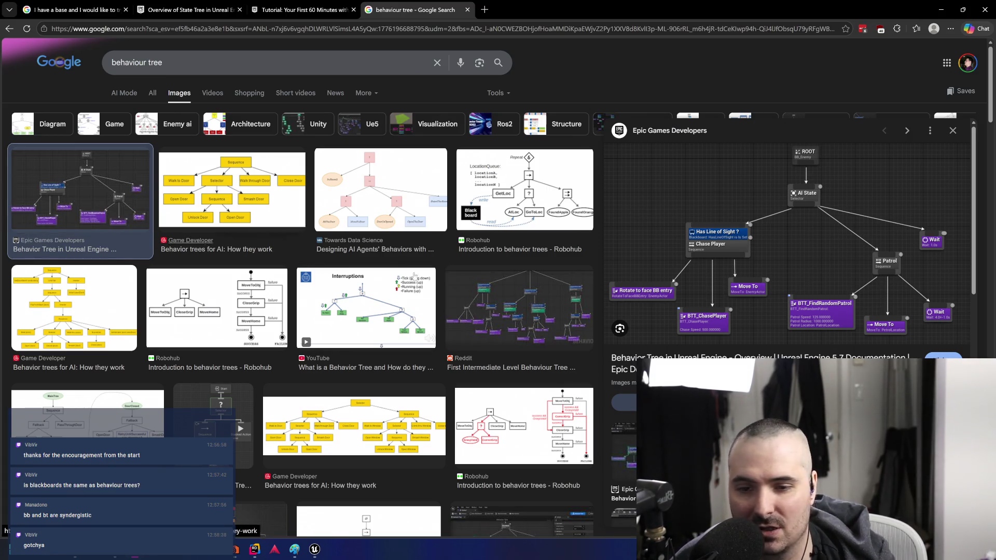
{"action": "left_click", "coordinate": [669, 357]}
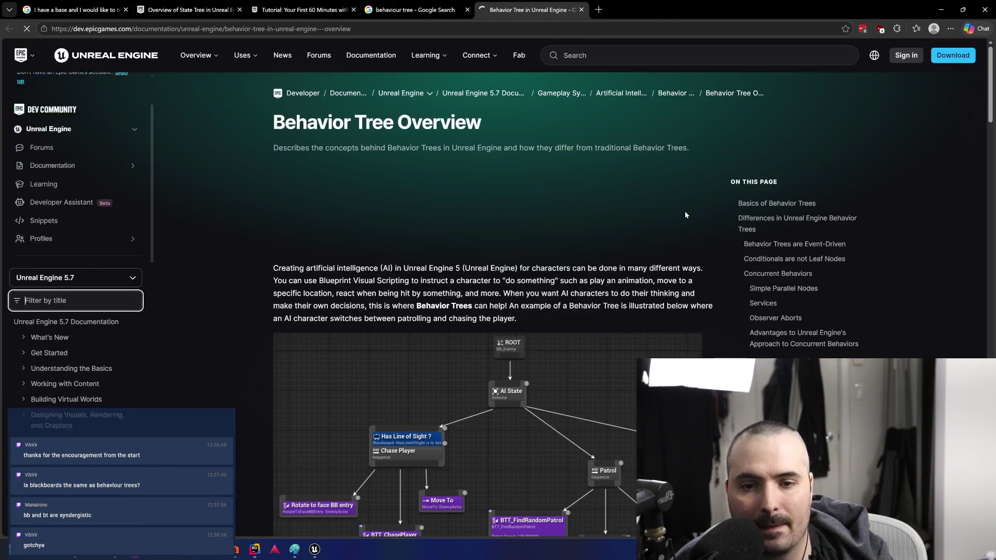
Read through the Behavior Tree overview docs, then go back to the behaviour tree image results
{"action": "scroll", "coordinate": [634, 220], "scroll_direction": "up", "scroll_amount": 5}
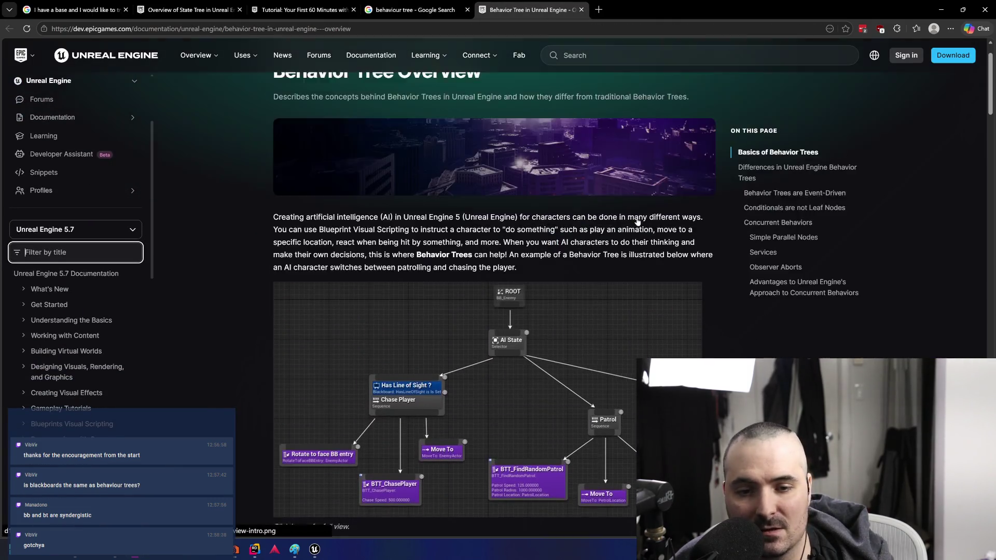
{"action": "scroll", "coordinate": [637, 222], "scroll_direction": "down", "scroll_amount": 6}
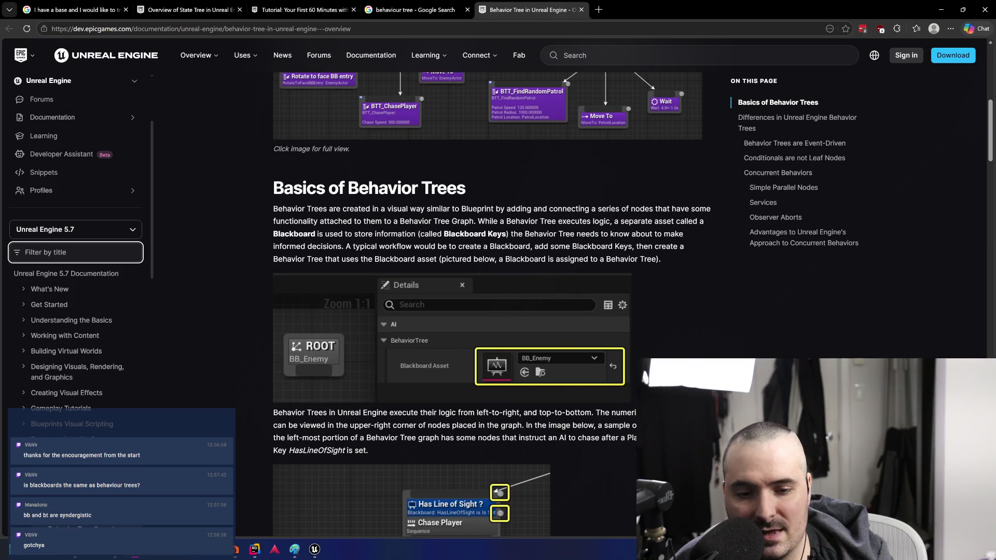
{"action": "scroll", "coordinate": [686, 311], "scroll_direction": "down", "scroll_amount": 5}
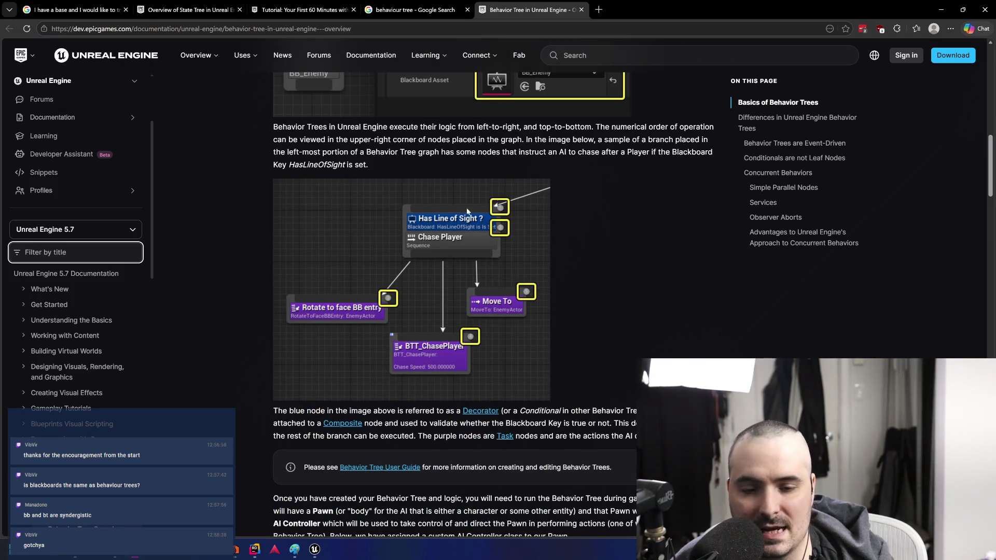
{"action": "scroll", "coordinate": [574, 286], "scroll_direction": "down", "scroll_amount": 7}
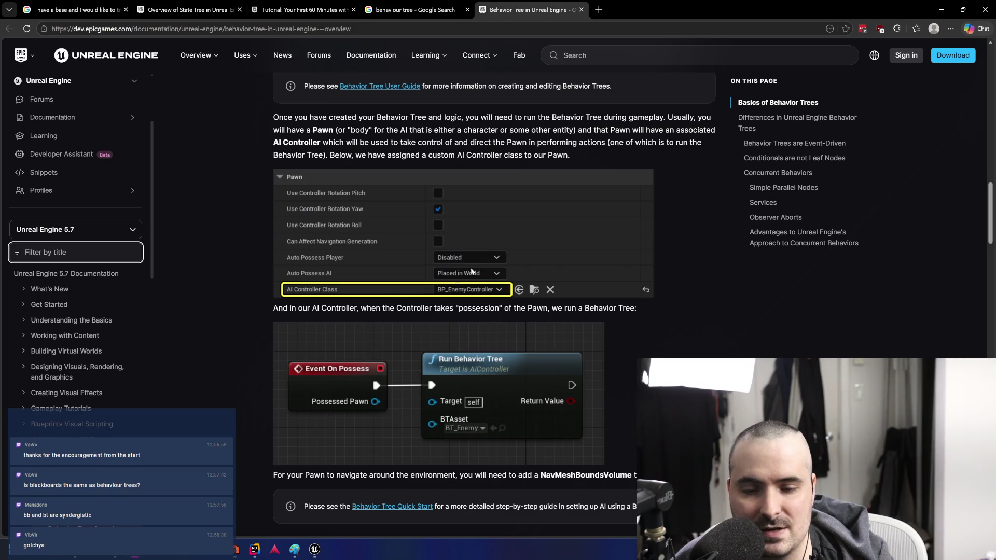
{"action": "scroll", "coordinate": [456, 280], "scroll_direction": "up", "scroll_amount": 6}
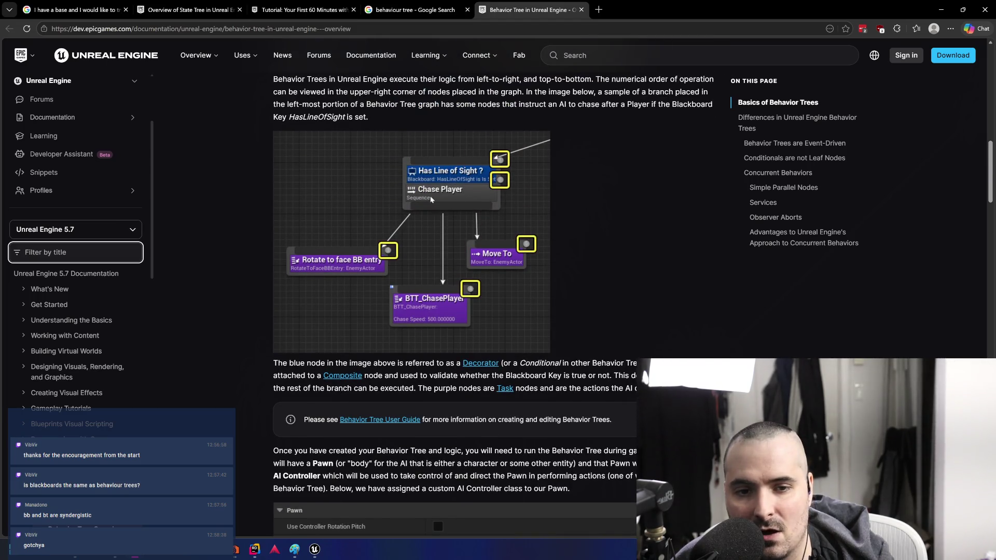
{"action": "scroll", "coordinate": [537, 306], "scroll_direction": "down", "scroll_amount": 9}
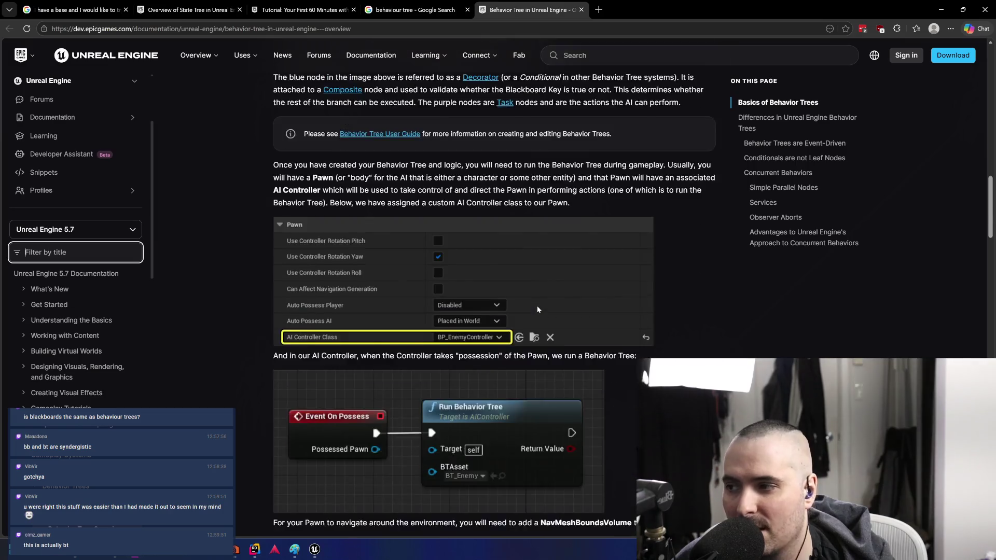
{"action": "scroll", "coordinate": [541, 288], "scroll_direction": "down", "scroll_amount": 13}
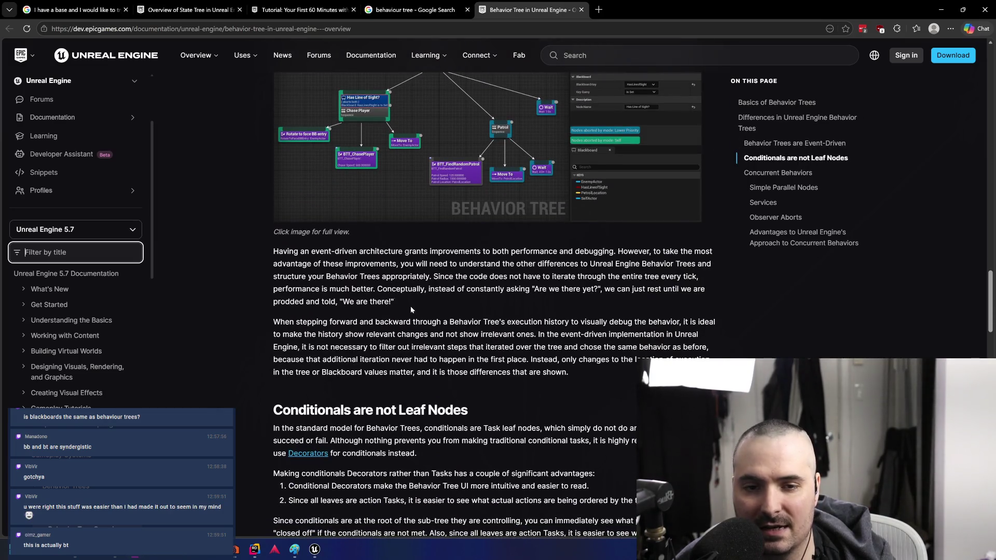
{"action": "scroll", "coordinate": [580, 290], "scroll_direction": "up", "scroll_amount": 5}
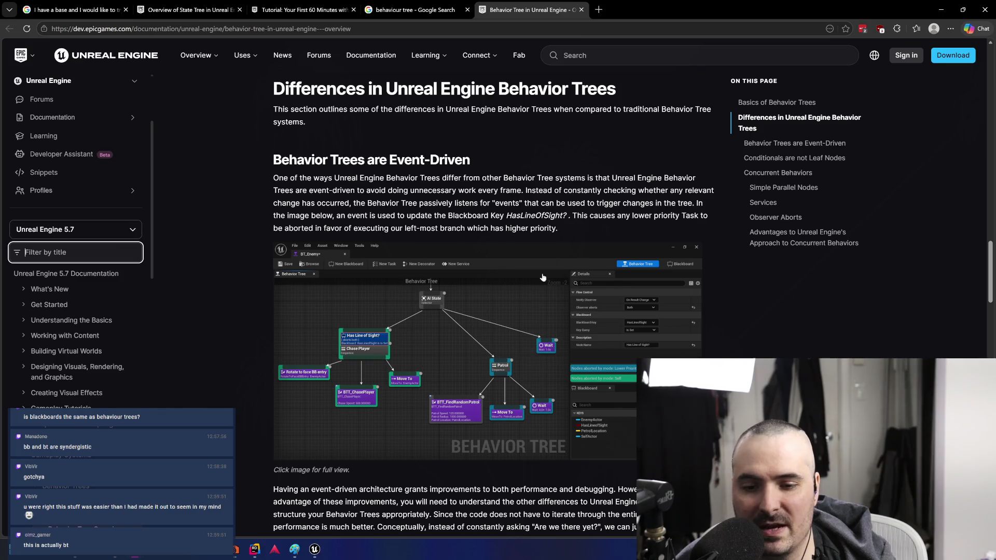
{"action": "scroll", "coordinate": [524, 353], "scroll_direction": "down", "scroll_amount": 8}
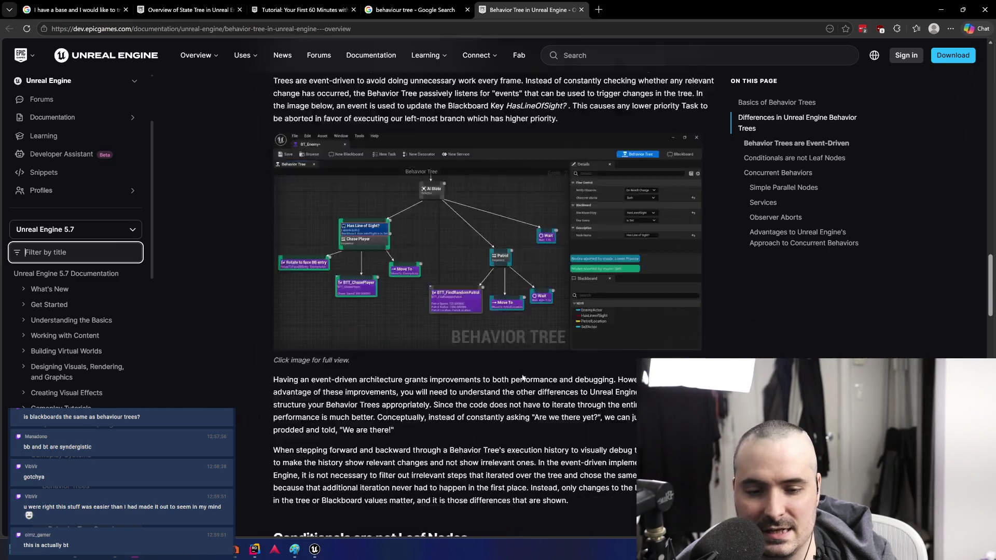
{"action": "scroll", "coordinate": [522, 358], "scroll_direction": "down", "scroll_amount": 20}
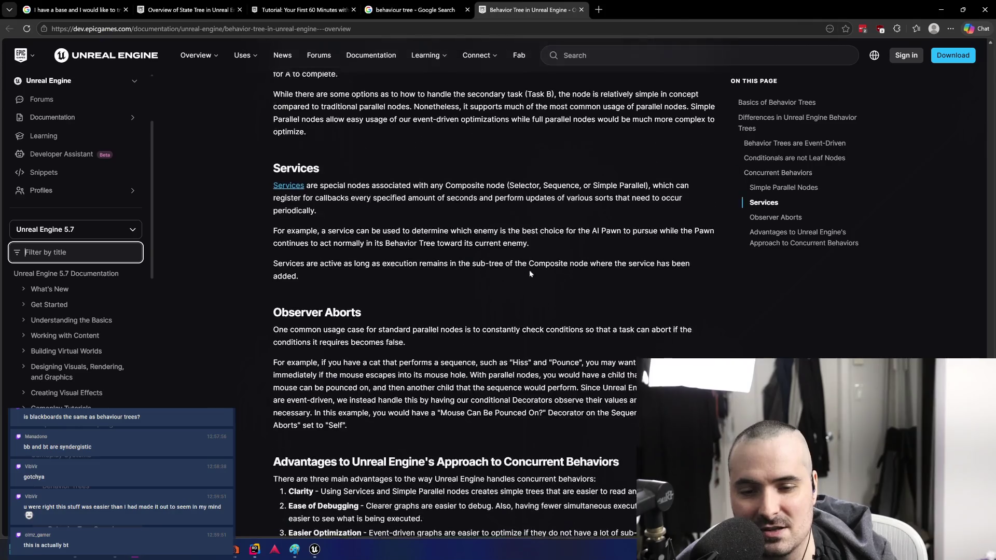
{"action": "scroll", "coordinate": [549, 256], "scroll_direction": "down", "scroll_amount": 4}
{"action": "scroll", "coordinate": [552, 260], "scroll_direction": "up", "scroll_amount": 15}
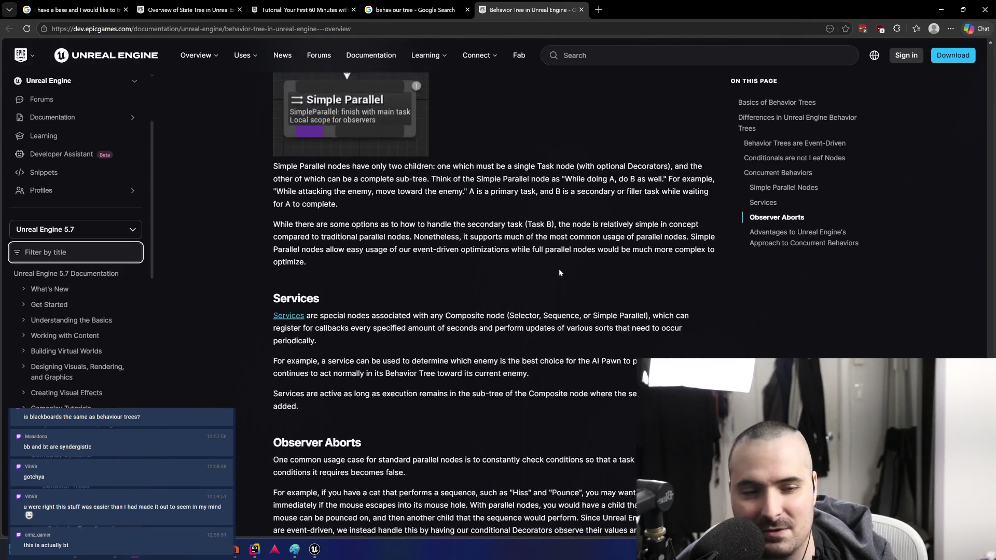
{"action": "scroll", "coordinate": [560, 269], "scroll_direction": "down", "scroll_amount": 3}
{"action": "scroll", "coordinate": [561, 264], "scroll_direction": "up", "scroll_amount": 12}
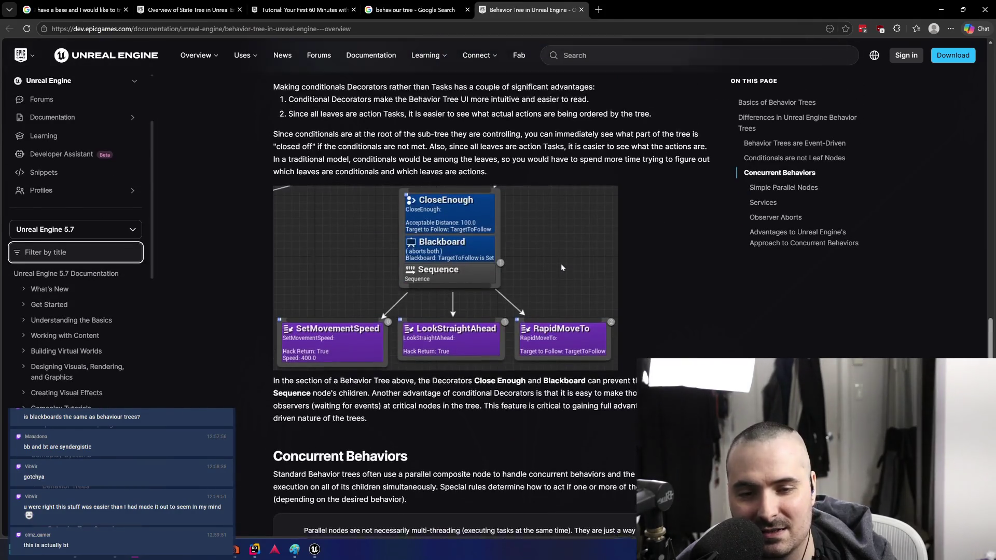
{"action": "scroll", "coordinate": [563, 254], "scroll_direction": "up", "scroll_amount": 15}
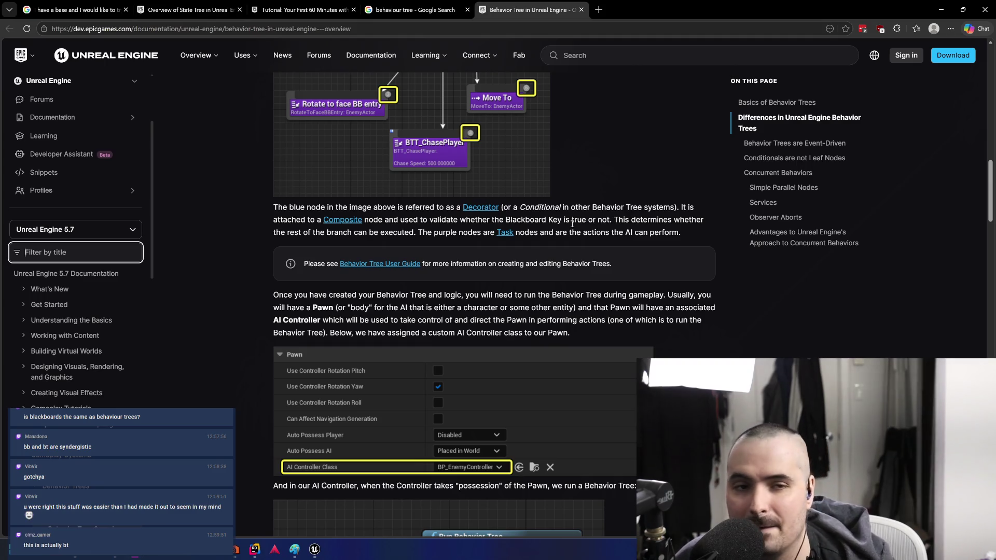
{"action": "left_click", "coordinate": [415, 10]}
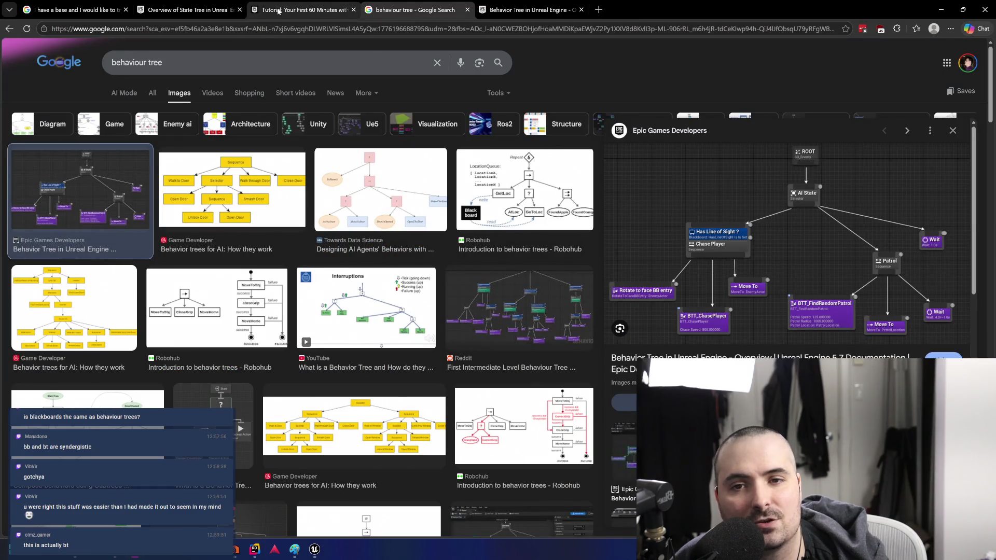
Switch to the StateTree Overview docs page and scroll to its numbered elements diagram and legend
{"action": "left_click", "coordinate": [304, 11]}
{"action": "left_click", "coordinate": [188, 11]}
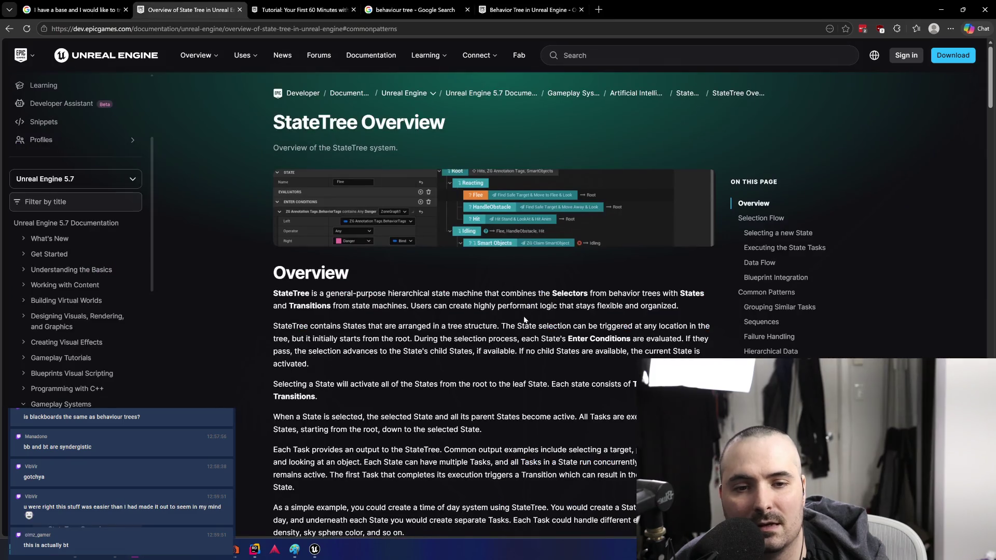
{"action": "scroll", "coordinate": [534, 300], "scroll_direction": "down", "scroll_amount": 5}
{"action": "scroll", "coordinate": [534, 304], "scroll_direction": "down", "scroll_amount": 4}
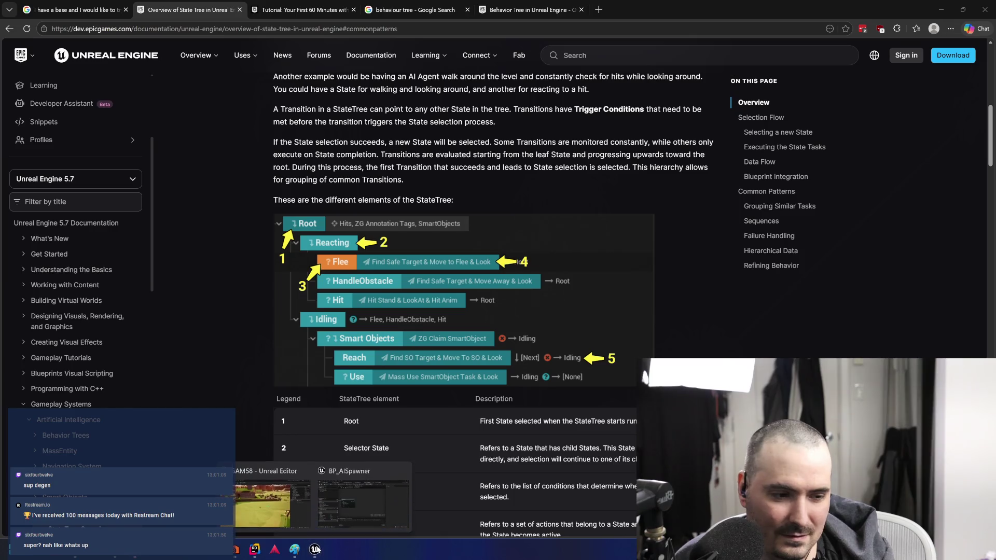
Add a Get Random Reachable Point in Radius node to the BP_AISpawner graph
{"action": "mouse_move", "coordinate": [314, 548]}
{"action": "left_click", "coordinate": [285, 500]}
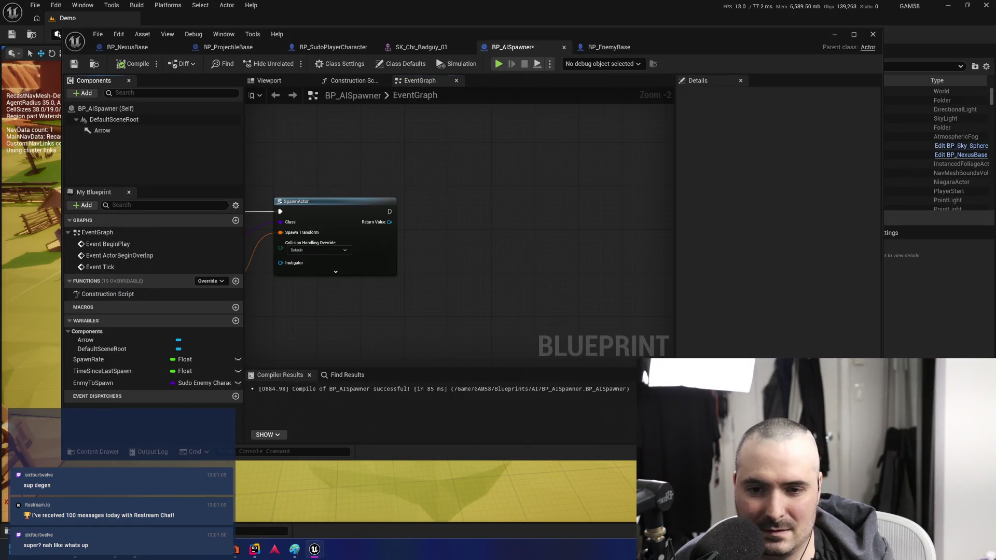
{"action": "mouse_move", "coordinate": [670, 311]}
{"action": "left_mouse_down"}
{"action": "mouse_move", "coordinate": [432, 327]}
{"action": "mouse_move", "coordinate": [452, 310]}
{"action": "left_mouse_up"}
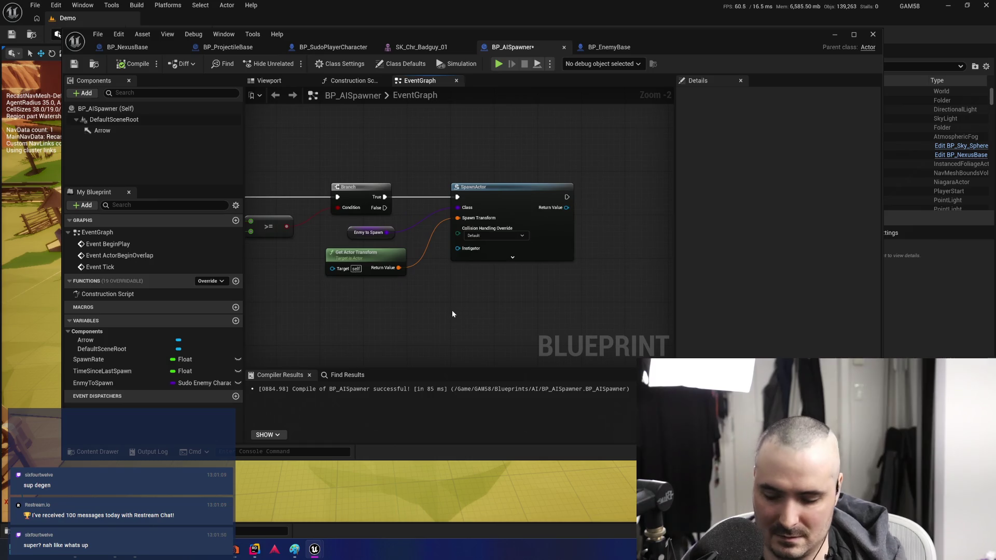
{"action": "right_click", "coordinate": [452, 310]}
{"action": "type", "text": "get r"}
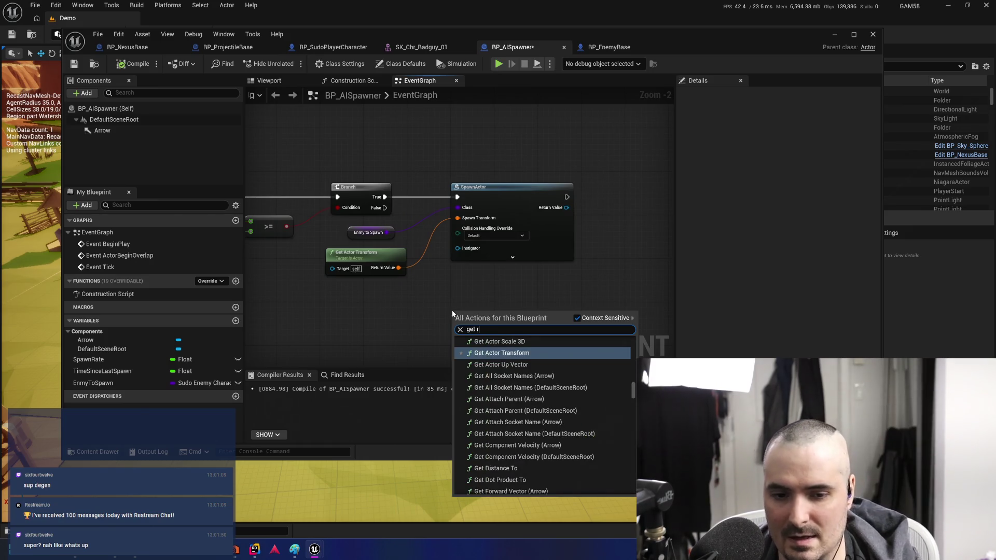
{"action": "type", "text": "andom reach"}
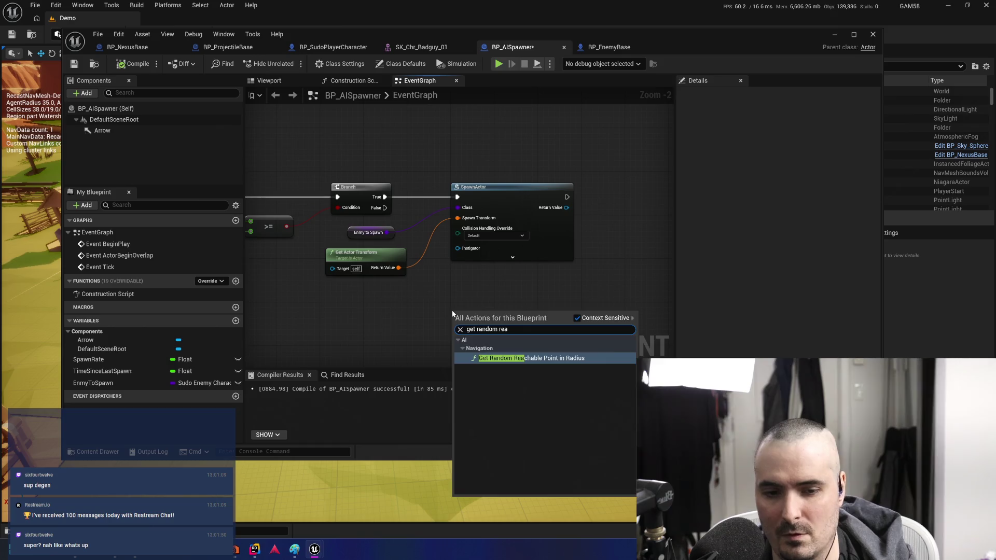
{"action": "key", "text": "Return"}
Feed Get Actor Transform through a Transform Location node into Origin, and set Radius to 10
{"action": "left_click_drag", "start_coordinate": [470, 287], "coordinate": [493, 251]}
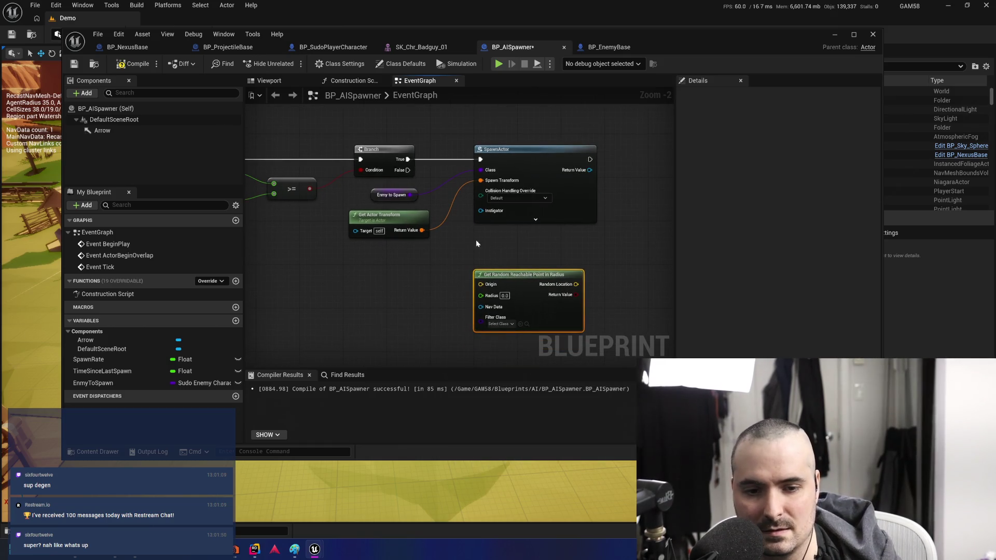
{"action": "left_click_drag", "start_coordinate": [421, 230], "coordinate": [415, 269]}
{"action": "type", "text": "get"}
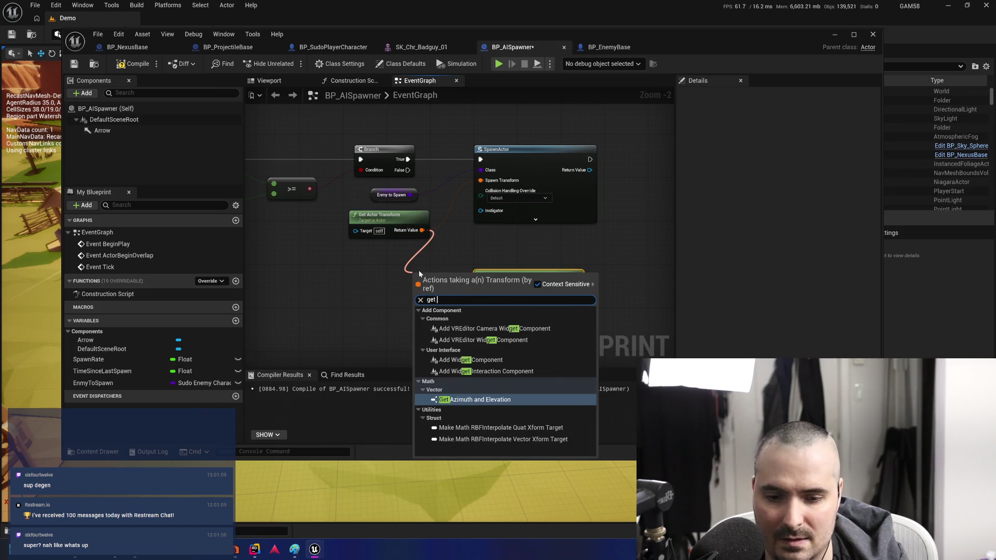
{"action": "key", "text": "BackSpace"}
{"action": "key", "text": "BackSpace"}
{"action": "key", "text": "BackSpace"}
{"action": "type", "text": "location"}
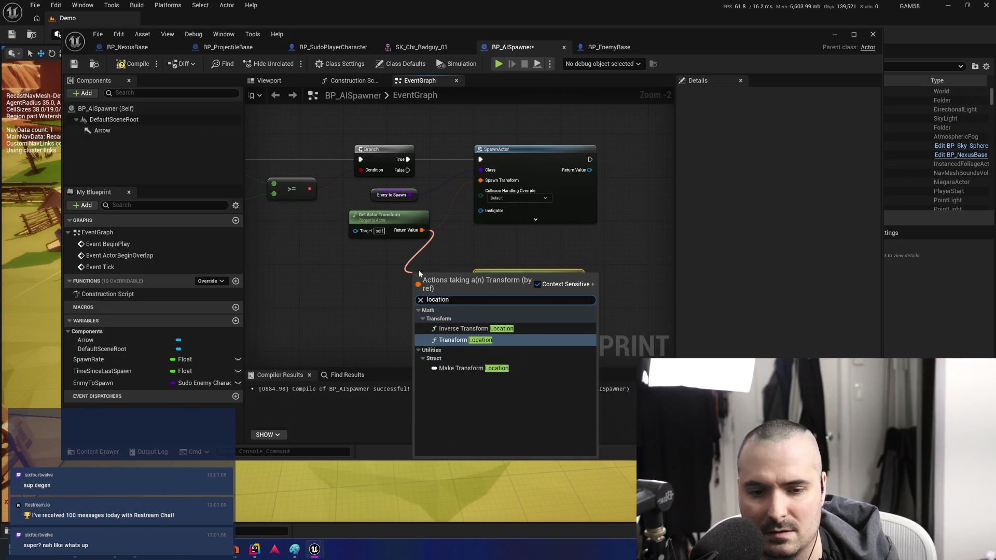
{"action": "key", "text": "Return"}
{"action": "left_click_drag", "start_coordinate": [448, 278], "coordinate": [360, 283]}
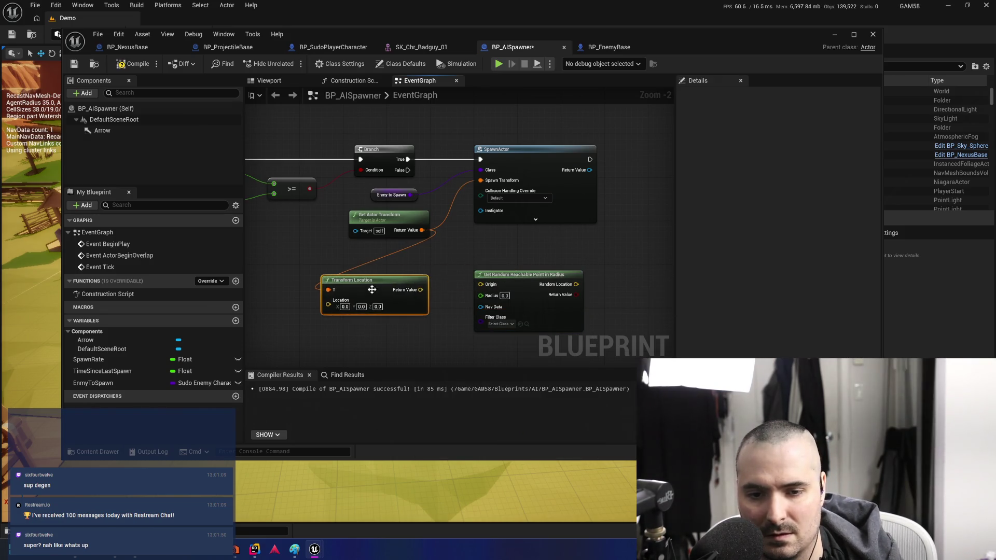
{"action": "left_click_drag", "start_coordinate": [421, 289], "coordinate": [581, 276]}
{"action": "type", "text": "10"}
{"action": "mouse_move", "coordinate": [352, 280]}
{"action": "left_mouse_down"}
{"action": "mouse_move", "coordinate": [382, 254]}
{"action": "mouse_move", "coordinate": [412, 255]}
{"action": "left_mouse_up"}
Place the Branch before SpawnActor, with Branch True driving SpawnActor's execution
{"action": "mouse_move", "coordinate": [475, 311]}
{"action": "left_mouse_down"}
{"action": "mouse_move", "coordinate": [526, 252]}
{"action": "mouse_move", "coordinate": [538, 218]}
{"action": "left_mouse_up"}
{"action": "mouse_move", "coordinate": [445, 180]}
{"action": "left_mouse_down"}
{"action": "mouse_move", "coordinate": [537, 207]}
{"action": "mouse_move", "coordinate": [594, 182]}
{"action": "left_mouse_up"}
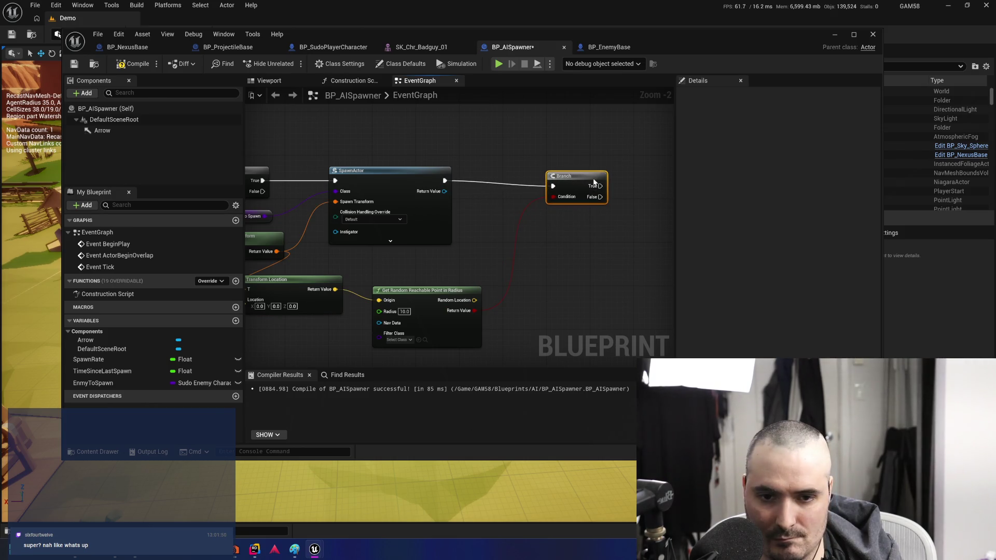
{"action": "left_click_drag", "start_coordinate": [400, 171], "coordinate": [481, 176]}
{"action": "left_click_drag", "start_coordinate": [578, 177], "coordinate": [345, 177]}
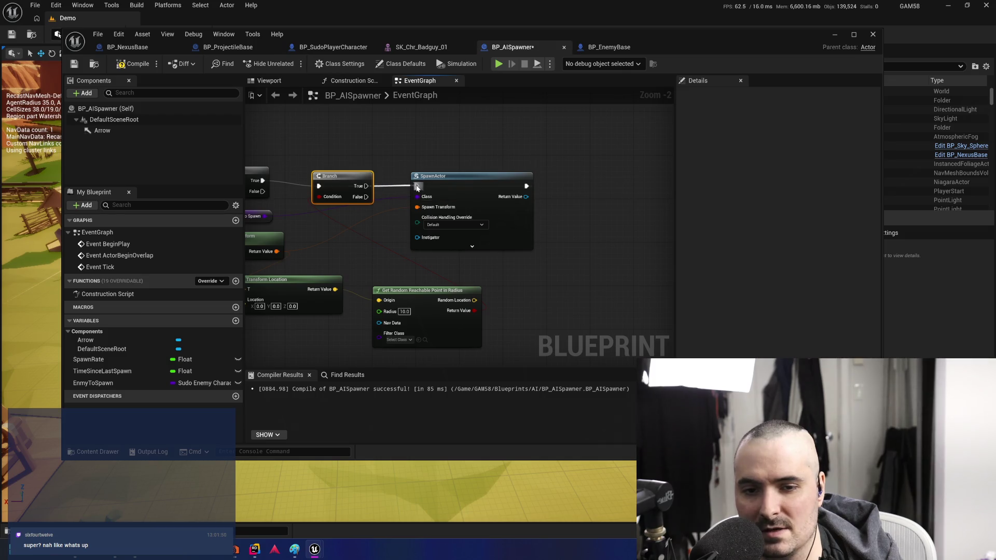
{"action": "left_click_drag", "start_coordinate": [351, 177], "coordinate": [351, 171]}
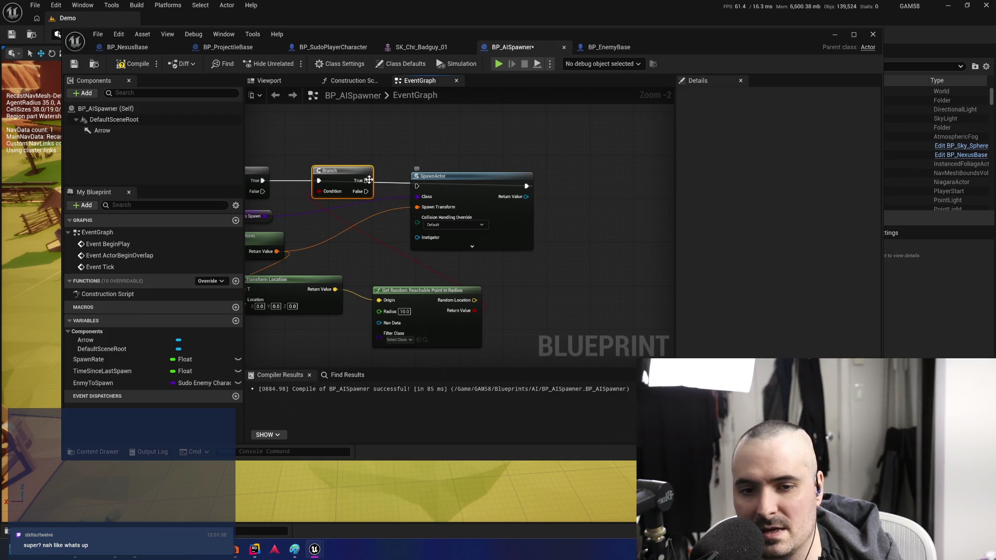
{"action": "left_click", "coordinate": [416, 185], "text": "alt"}
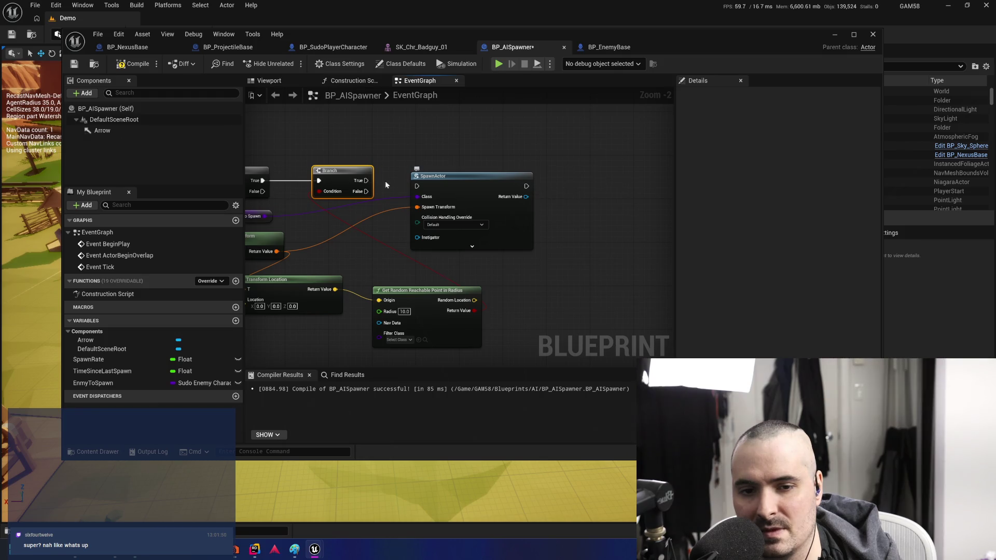
{"action": "mouse_move", "coordinate": [366, 181]}
{"action": "left_mouse_down"}
{"action": "mouse_move", "coordinate": [416, 185]}
{"action": "mouse_move", "coordinate": [452, 171]}
{"action": "left_mouse_up"}
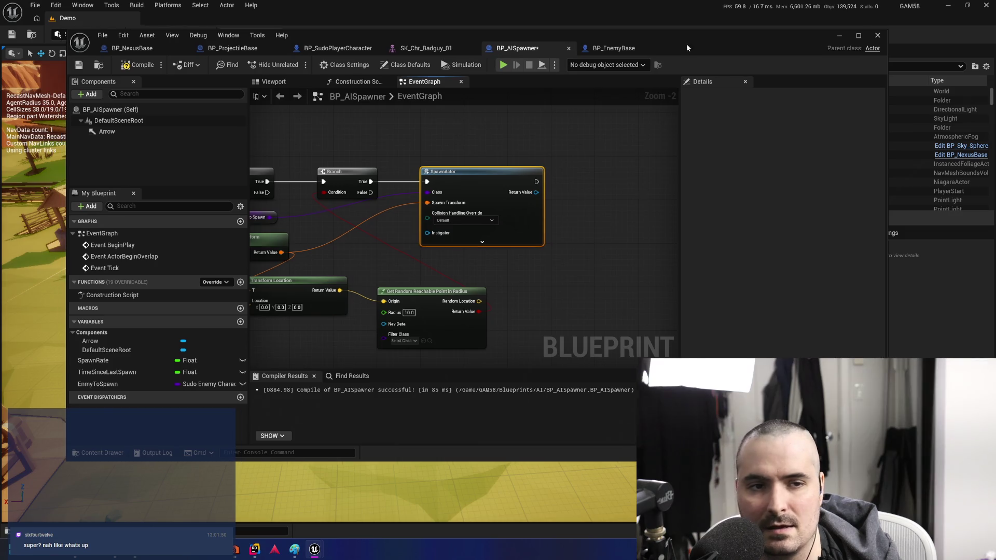
Return to the Demo level and fly the camera over the town's green navmesh
{"action": "left_click", "coordinate": [41, 233]}
{"action": "mouse_move", "coordinate": [268, 317]}
{"action": "left_mouse_down"}
{"action": "mouse_move", "coordinate": [351, 204]}
{"action": "mouse_move", "coordinate": [311, 233]}
{"action": "mouse_move", "coordinate": [280, 312]}
{"action": "left_mouse_up"}
{"action": "mouse_move", "coordinate": [384, 291]}
{"action": "left_mouse_down"}
{"action": "mouse_move", "coordinate": [384, 270]}
{"action": "mouse_move", "coordinate": [394, 270]}
{"action": "mouse_move", "coordinate": [394, 311]}
{"action": "mouse_move", "coordinate": [394, 249]}
{"action": "mouse_move", "coordinate": [343, 249]}
{"action": "mouse_move", "coordinate": [342, 311]}
{"action": "mouse_move", "coordinate": [347, 282]}
{"action": "left_mouse_up"}
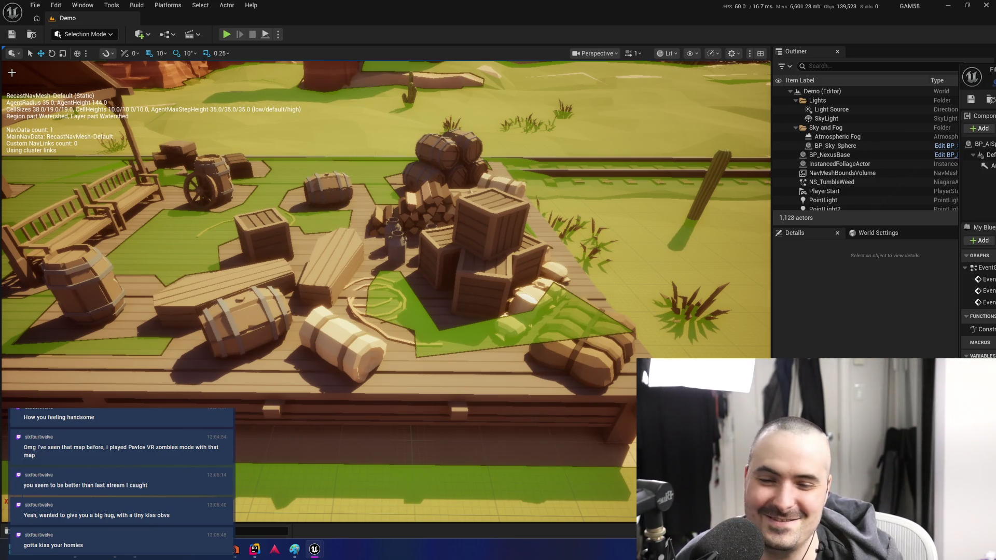
Place a Nav Modifier Volume in the level via Quick Add, searching 'nav'
{"action": "left_click", "coordinate": [146, 34]}
{"action": "mouse_move", "coordinate": [184, 204]}
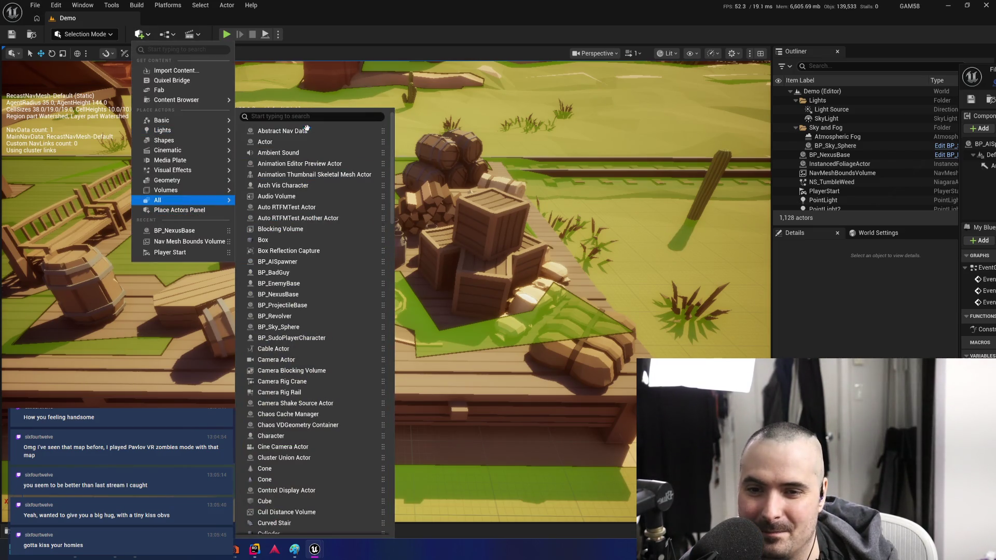
{"action": "type", "text": "nav"}
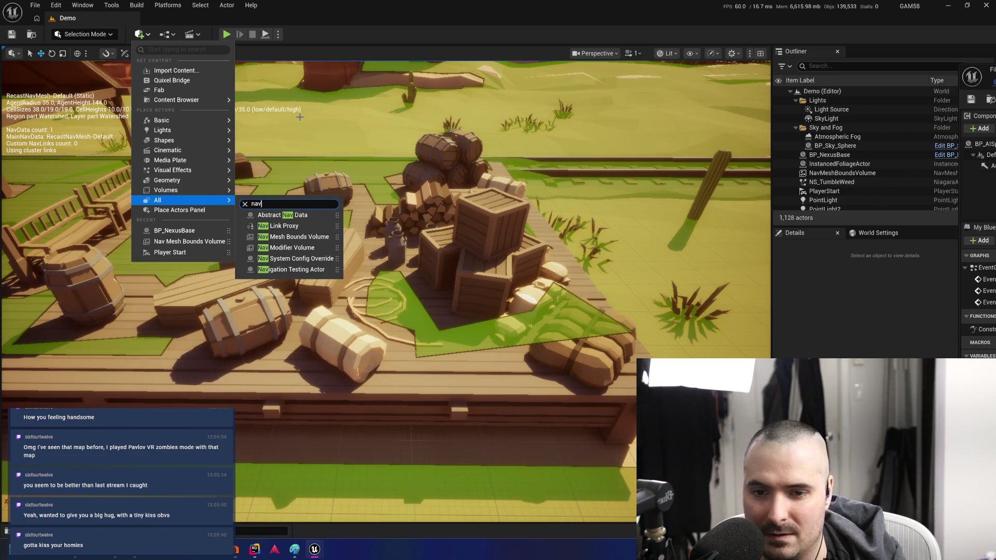
{"action": "left_click", "coordinate": [305, 248]}
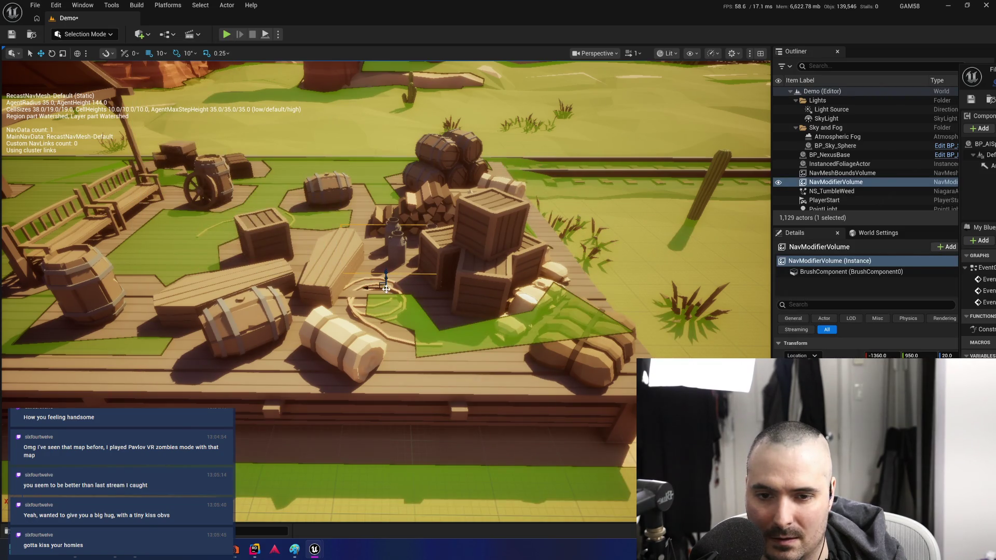
Move the volume to X -1470, beside the crates and barrels on the wooden platform
{"action": "left_click_drag", "start_coordinate": [371, 287], "coordinate": [394, 289]}
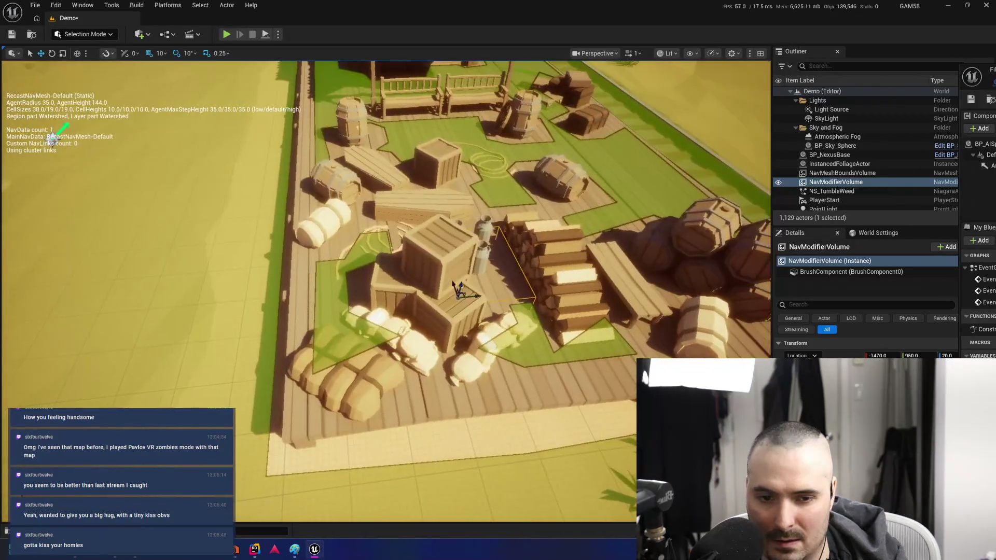
{"action": "left_click_drag", "start_coordinate": [477, 294], "coordinate": [482, 299]}
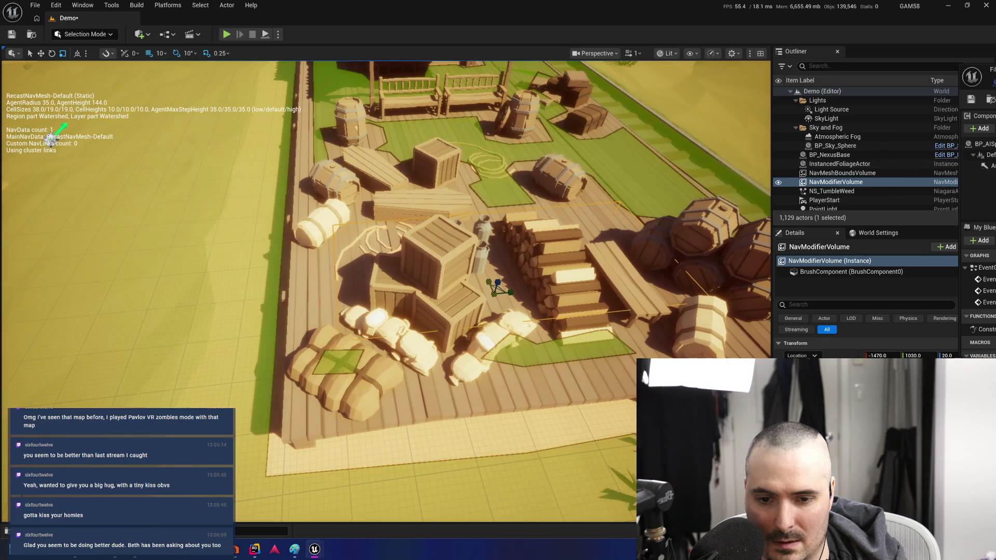
{"action": "mouse_move", "coordinate": [494, 285]}
{"action": "left_mouse_down"}
{"action": "mouse_move", "coordinate": [448, 296]}
{"action": "mouse_move", "coordinate": [425, 288]}
{"action": "mouse_move", "coordinate": [436, 315]}
{"action": "mouse_move", "coordinate": [451, 316]}
{"action": "left_mouse_up"}
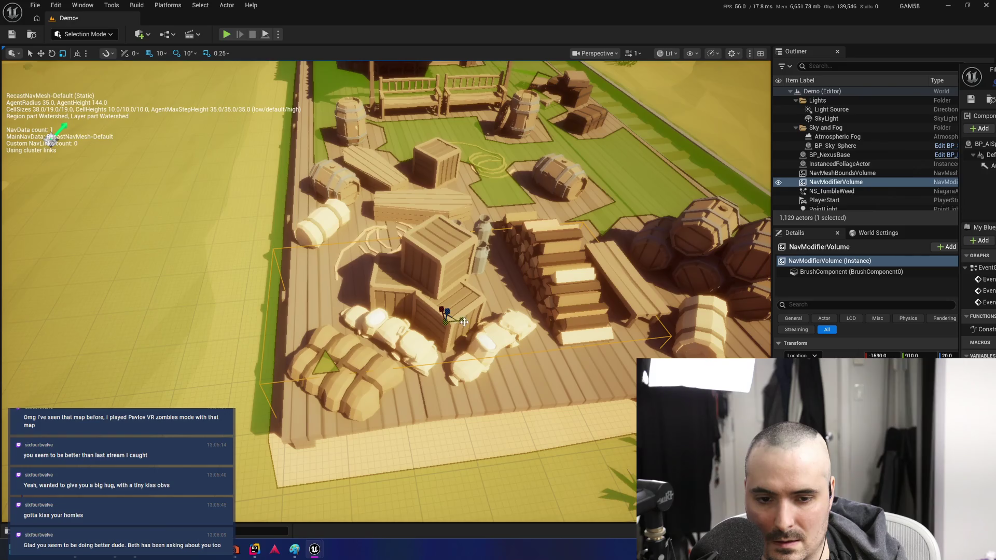
{"action": "scroll", "coordinate": [464, 322], "scroll_direction": "down", "scroll_amount": 5}
Frame the NavModifierVolume in the viewport, then switch back to the BP_AISpawner Blueprint
{"action": "key", "text": "f"}
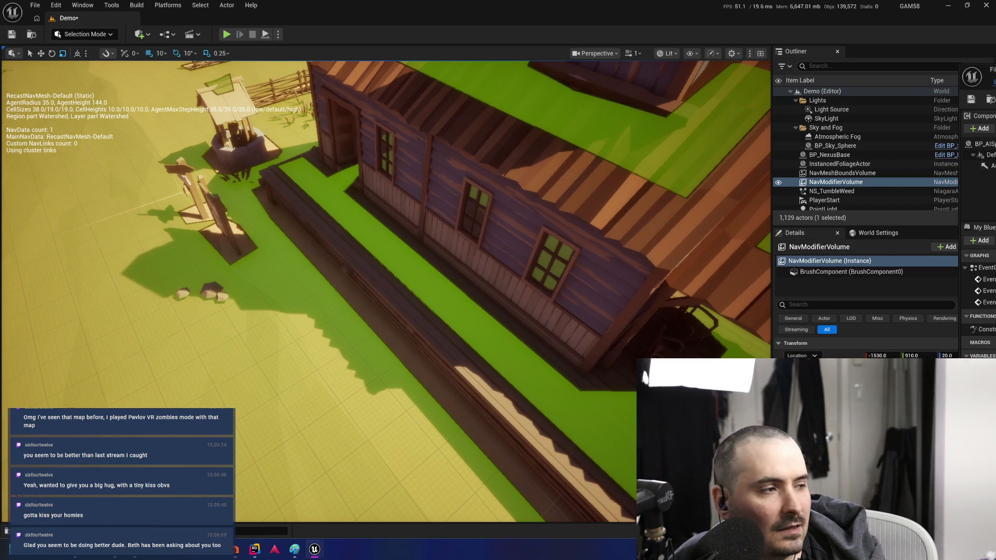
{"action": "key", "text": "alt+Tab"}
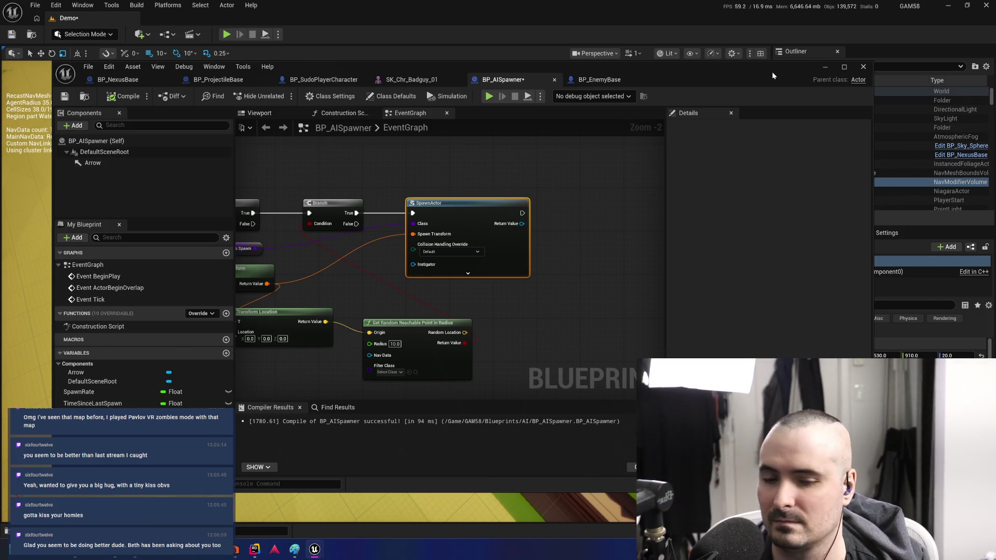
Rearrange SpawnActor, Branch, Enmy to Spawn, Transform Location and the random point node
{"action": "left_click_drag", "start_coordinate": [474, 198], "coordinate": [599, 207]}
{"action": "left_click_drag", "start_coordinate": [342, 205], "coordinate": [501, 215]}
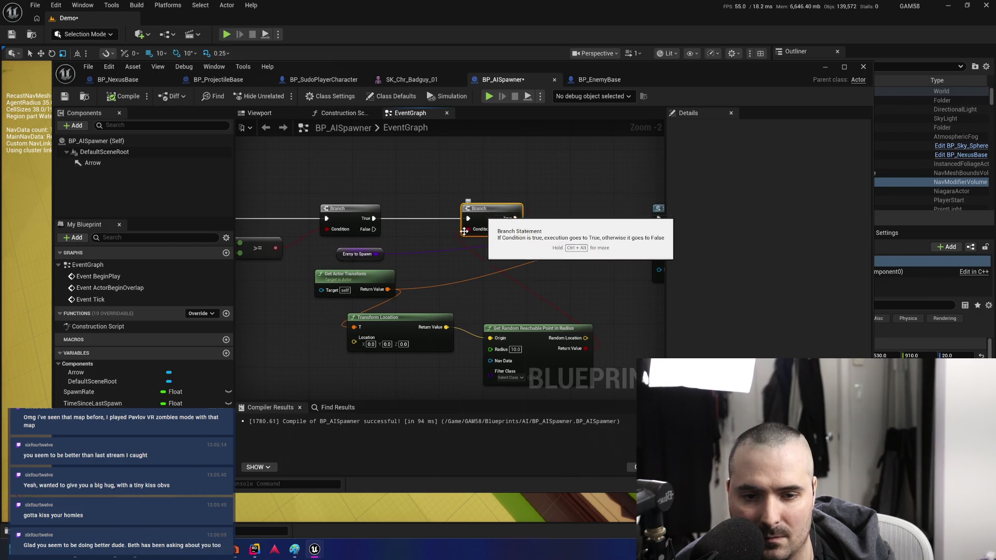
{"action": "mouse_move", "coordinate": [363, 253]}
{"action": "left_mouse_down"}
{"action": "mouse_move", "coordinate": [545, 251]}
{"action": "mouse_move", "coordinate": [603, 228]}
{"action": "mouse_move", "coordinate": [596, 232]}
{"action": "left_mouse_up"}
{"action": "left_click_drag", "start_coordinate": [365, 279], "coordinate": [418, 262]}
{"action": "mouse_move", "coordinate": [504, 293]}
{"action": "left_mouse_down"}
{"action": "mouse_move", "coordinate": [425, 216]}
{"action": "mouse_move", "coordinate": [502, 221]}
{"action": "mouse_move", "coordinate": [546, 263]}
{"action": "mouse_move", "coordinate": [445, 260]}
{"action": "mouse_move", "coordinate": [662, 206]}
{"action": "mouse_move", "coordinate": [542, 188]}
{"action": "left_mouse_up"}
Split SpawnActor's Spawn Transform and wire Random Location into its Location input
{"action": "left_click", "coordinate": [554, 256]}
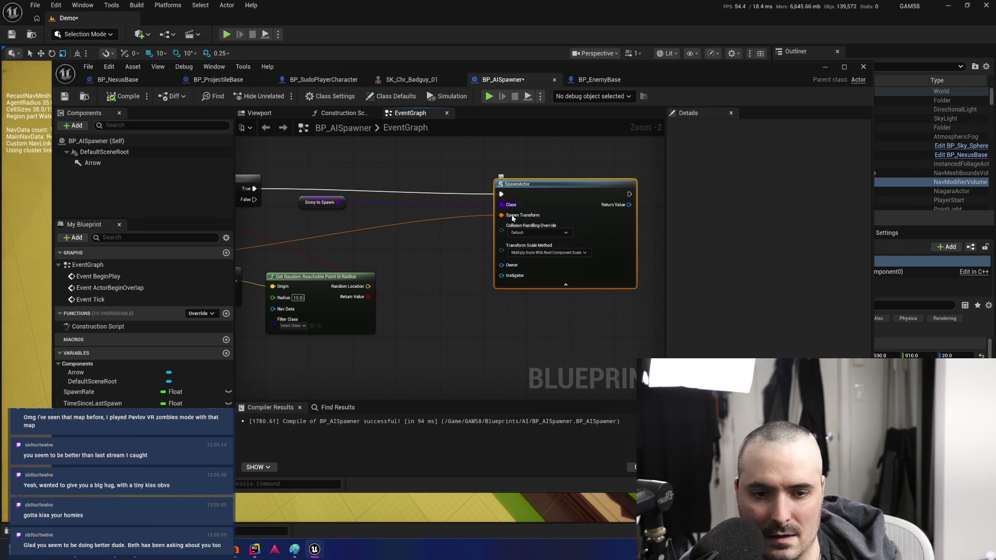
{"action": "left_click", "coordinate": [502, 214], "text": "alt"}
{"action": "right_click", "coordinate": [502, 214]}
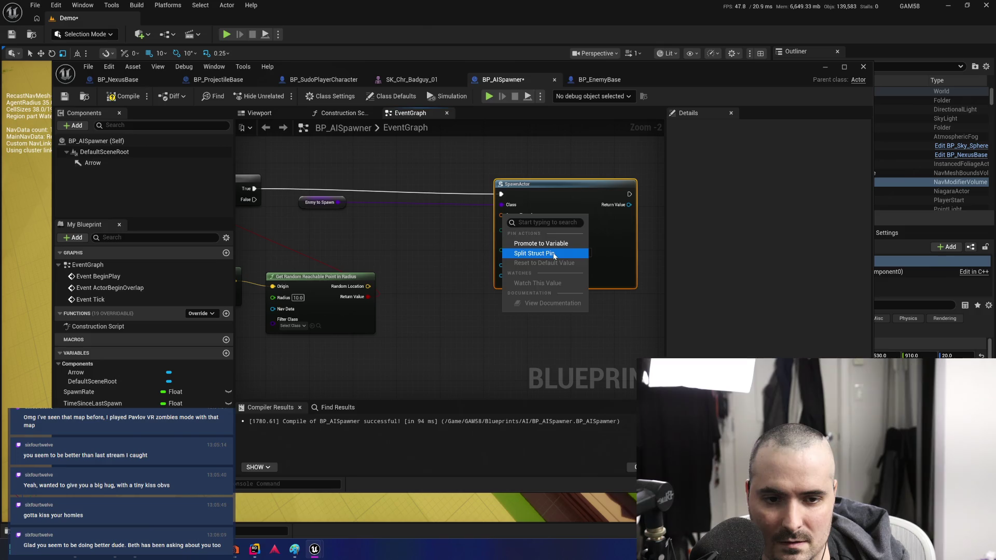
{"action": "left_click", "coordinate": [535, 253]}
{"action": "left_click_drag", "start_coordinate": [474, 272], "coordinate": [495, 257]}
{"action": "scroll", "coordinate": [502, 256], "scroll_direction": "down", "scroll_amount": 2}
{"action": "left_click_drag", "start_coordinate": [469, 294], "coordinate": [590, 234]}
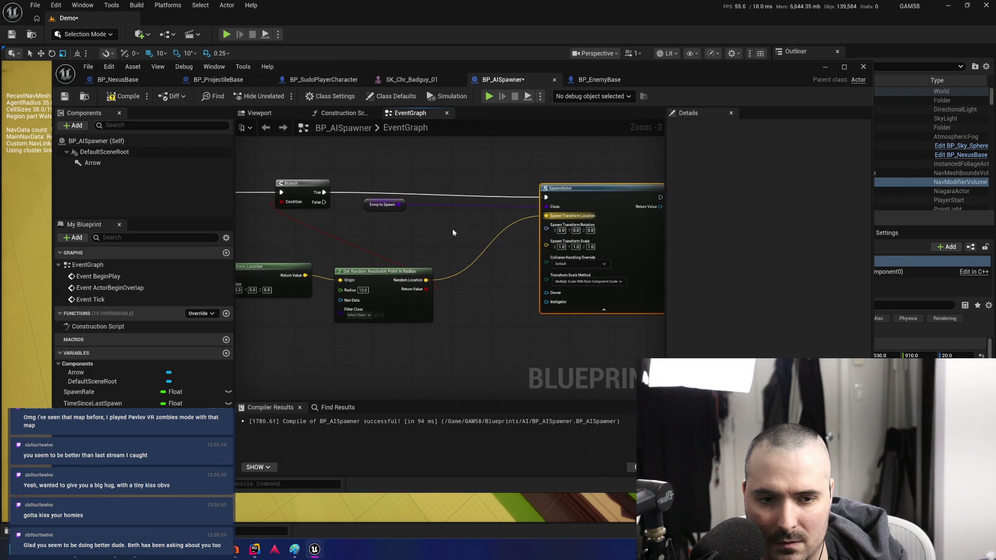
Pull a trial wire from Get Actor Transform's output and drop it without adding a node
{"action": "left_click_drag", "start_coordinate": [350, 269], "coordinate": [485, 300]}
{"action": "mouse_move", "coordinate": [350, 270]}
{"action": "left_mouse_down"}
{"action": "mouse_move", "coordinate": [305, 276]}
{"action": "mouse_move", "coordinate": [496, 280]}
{"action": "mouse_move", "coordinate": [613, 242]}
{"action": "mouse_move", "coordinate": [438, 275]}
{"action": "mouse_move", "coordinate": [305, 321]}
{"action": "mouse_move", "coordinate": [324, 274]}
{"action": "mouse_move", "coordinate": [642, 233]}
{"action": "mouse_move", "coordinate": [651, 253]}
{"action": "mouse_move", "coordinate": [605, 240]}
{"action": "mouse_move", "coordinate": [304, 276]}
{"action": "mouse_move", "coordinate": [442, 270]}
{"action": "left_mouse_up"}
{"action": "left_click_drag", "start_coordinate": [313, 264], "coordinate": [393, 251]}
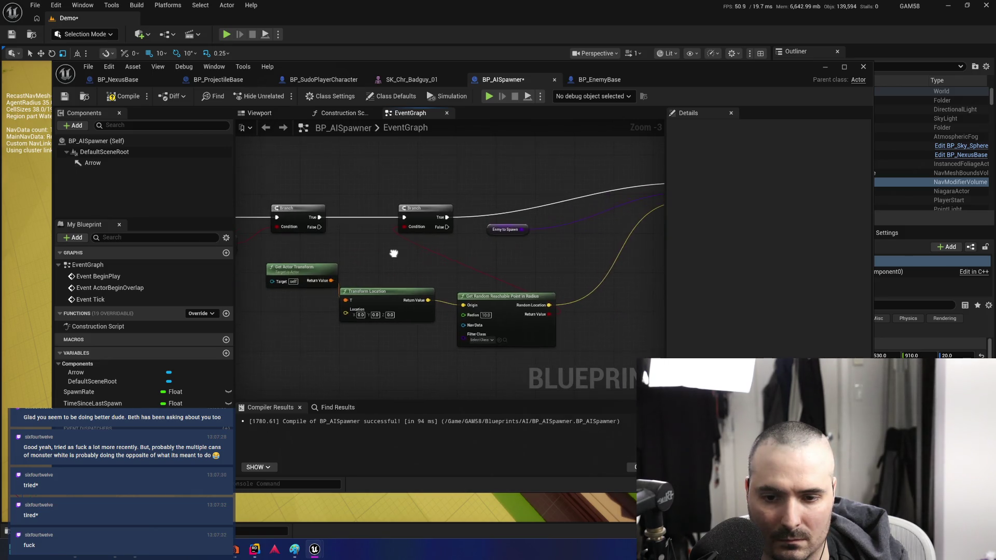
Split Get Actor Transform's Return Value, wire its Location to Origin, and delete Transform Location
{"action": "left_click", "coordinate": [392, 296]}
{"action": "left_click_drag", "start_coordinate": [402, 359], "coordinate": [392, 363]}
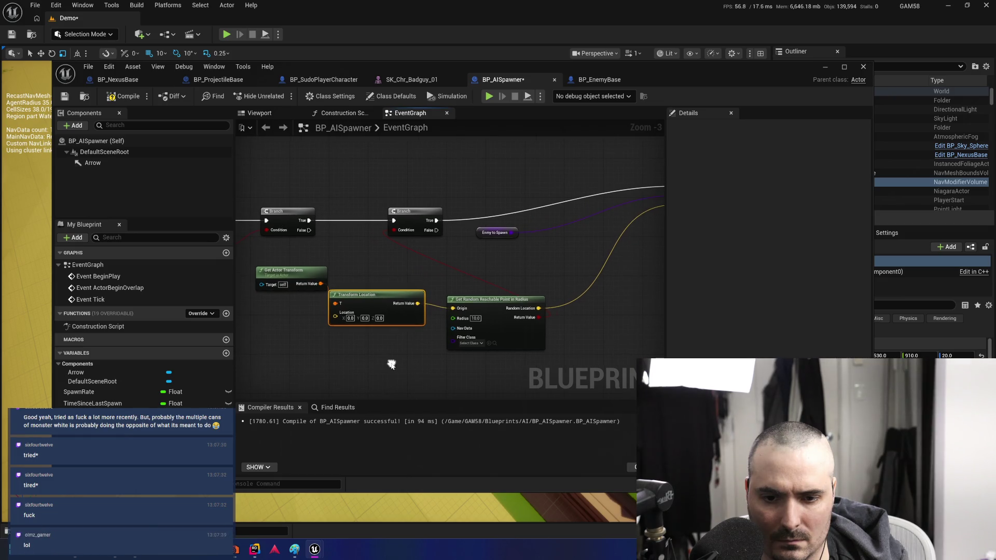
{"action": "left_click", "coordinate": [318, 288]}
{"action": "right_click", "coordinate": [317, 288]}
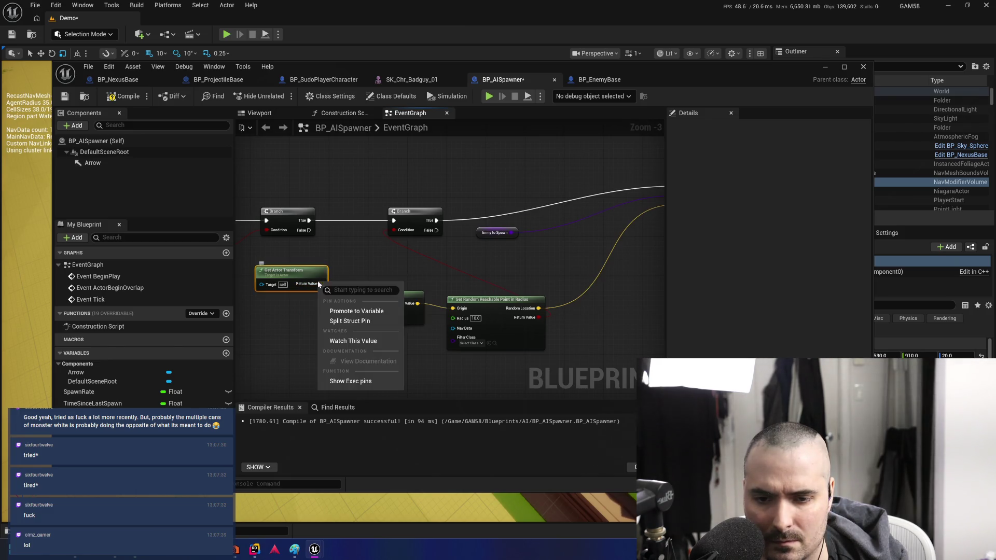
{"action": "left_click", "coordinate": [367, 322]}
{"action": "left_click_drag", "start_coordinate": [316, 260], "coordinate": [317, 245]}
{"action": "mouse_move", "coordinate": [392, 273]}
{"action": "left_mouse_down"}
{"action": "mouse_move", "coordinate": [332, 267]}
{"action": "mouse_move", "coordinate": [311, 282]}
{"action": "mouse_move", "coordinate": [555, 260]}
{"action": "mouse_move", "coordinate": [618, 222]}
{"action": "left_mouse_up"}
{"action": "mouse_move", "coordinate": [339, 351]}
{"action": "left_mouse_down"}
{"action": "mouse_move", "coordinate": [371, 320]}
{"action": "mouse_move", "coordinate": [422, 345]}
{"action": "left_mouse_up"}
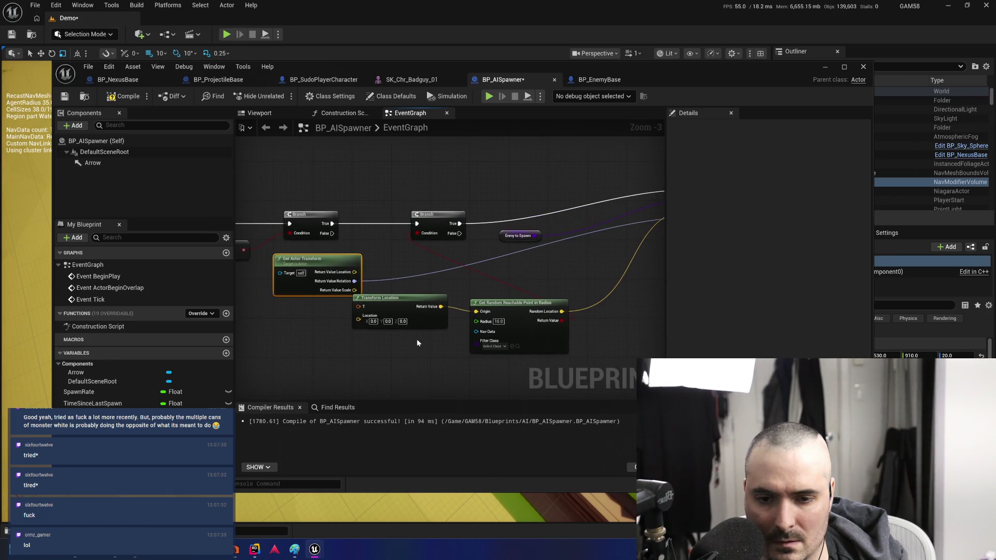
{"action": "left_click", "coordinate": [393, 301]}
{"action": "left_click_drag", "start_coordinate": [354, 272], "coordinate": [477, 313]}
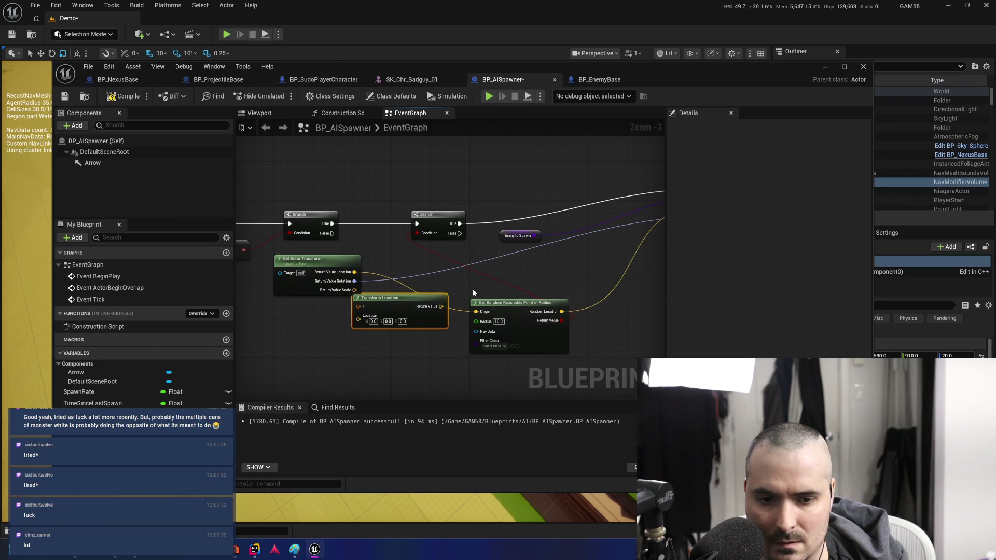
{"action": "key", "text": "Delete"}
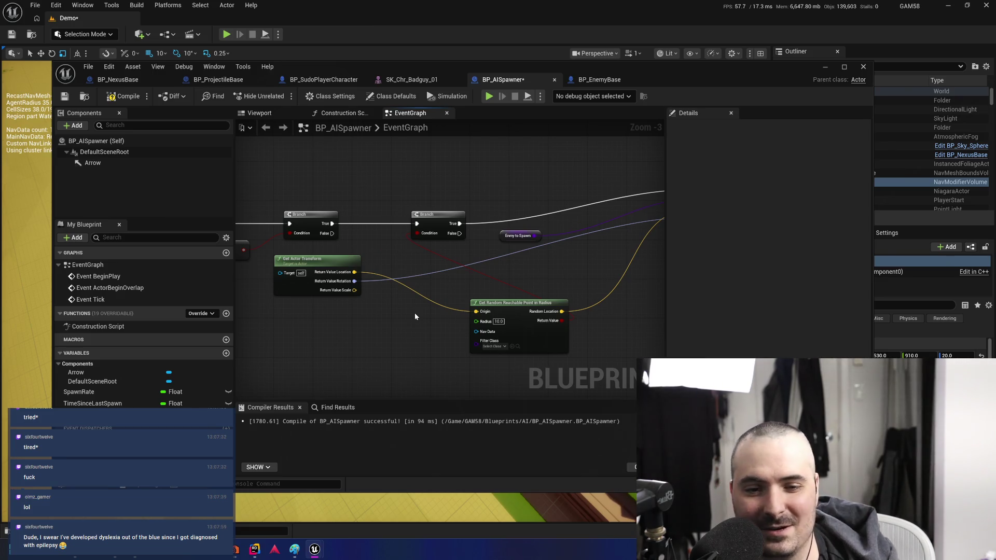
Move Branch beside SpawnActor with the EnmyToSpawn getter above it, then compile BP_AISpawner
{"action": "left_click_drag", "start_coordinate": [517, 305], "coordinate": [490, 282]}
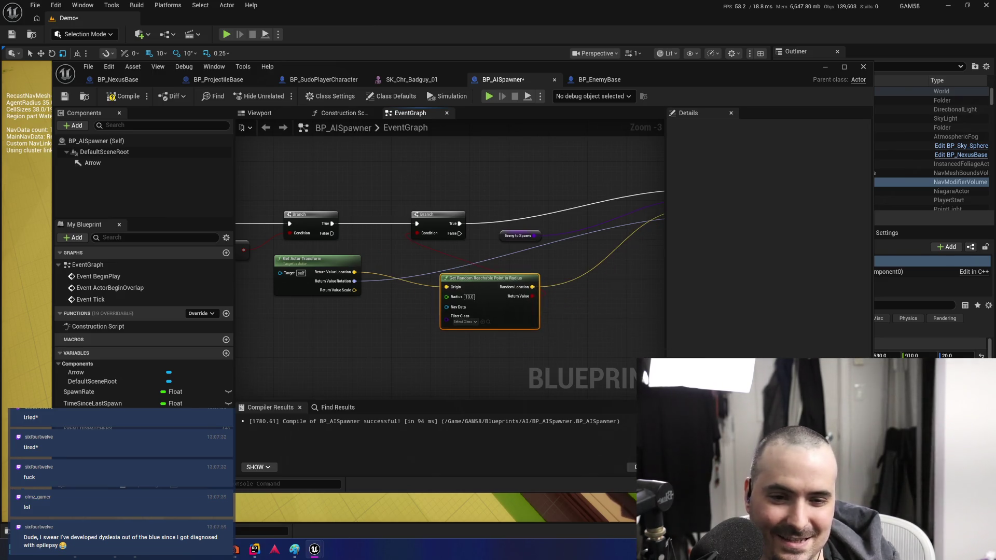
{"action": "left_click_drag", "start_coordinate": [583, 183], "coordinate": [598, 218]}
{"action": "left_click_drag", "start_coordinate": [401, 193], "coordinate": [471, 215]}
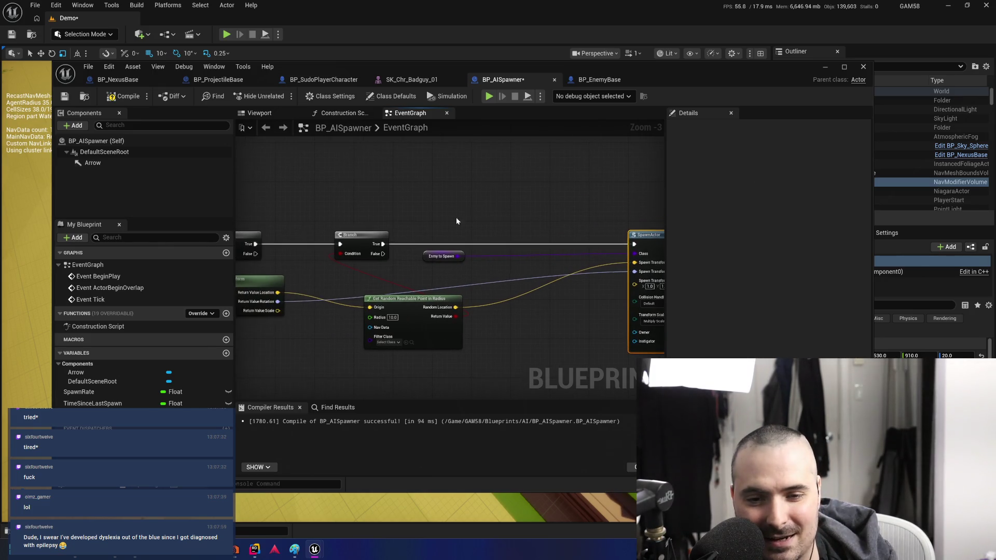
{"action": "left_click_drag", "start_coordinate": [369, 239], "coordinate": [564, 242]}
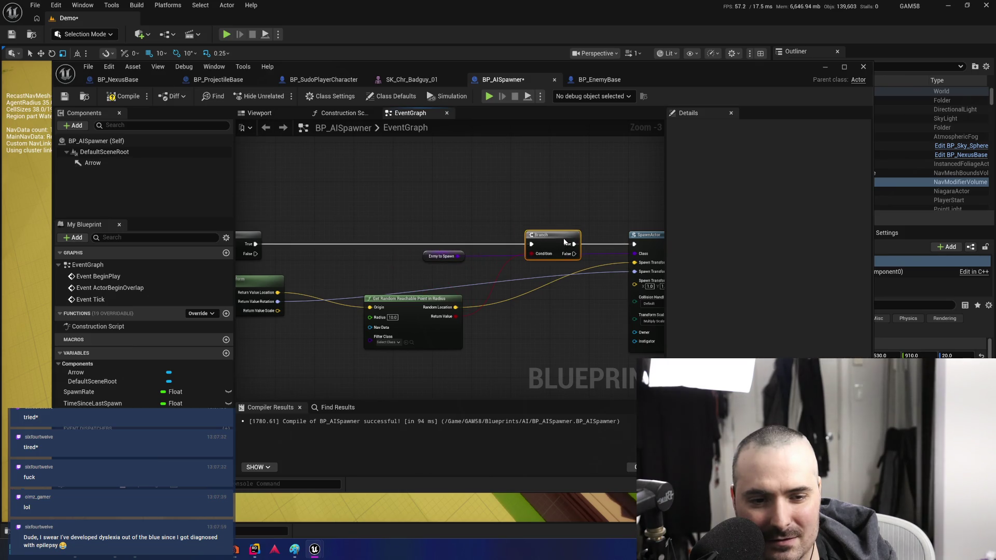
{"action": "mouse_move", "coordinate": [463, 251]}
{"action": "left_mouse_down"}
{"action": "mouse_move", "coordinate": [583, 250]}
{"action": "mouse_move", "coordinate": [585, 213]}
{"action": "mouse_move", "coordinate": [576, 220]}
{"action": "left_mouse_up"}
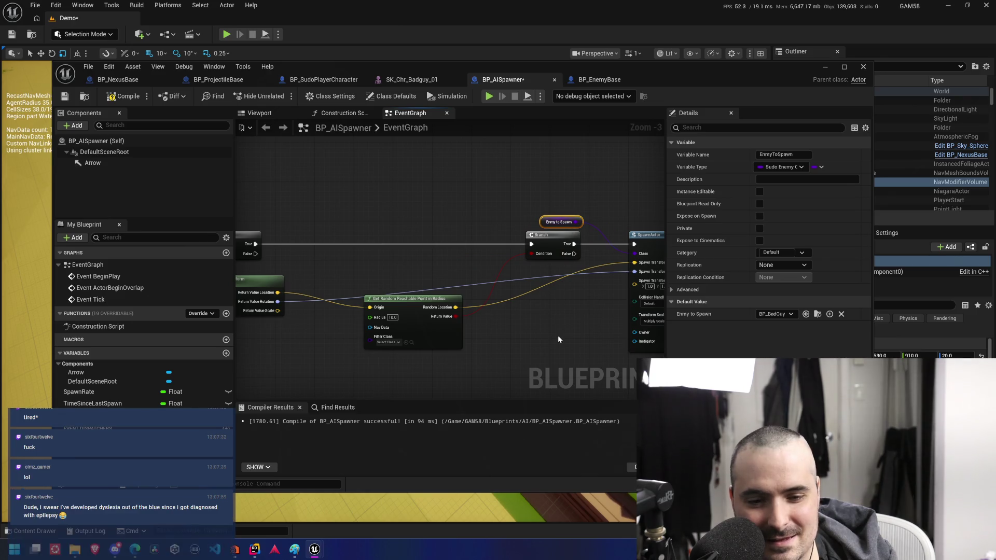
{"action": "left_click_drag", "start_coordinate": [558, 338], "coordinate": [589, 323]}
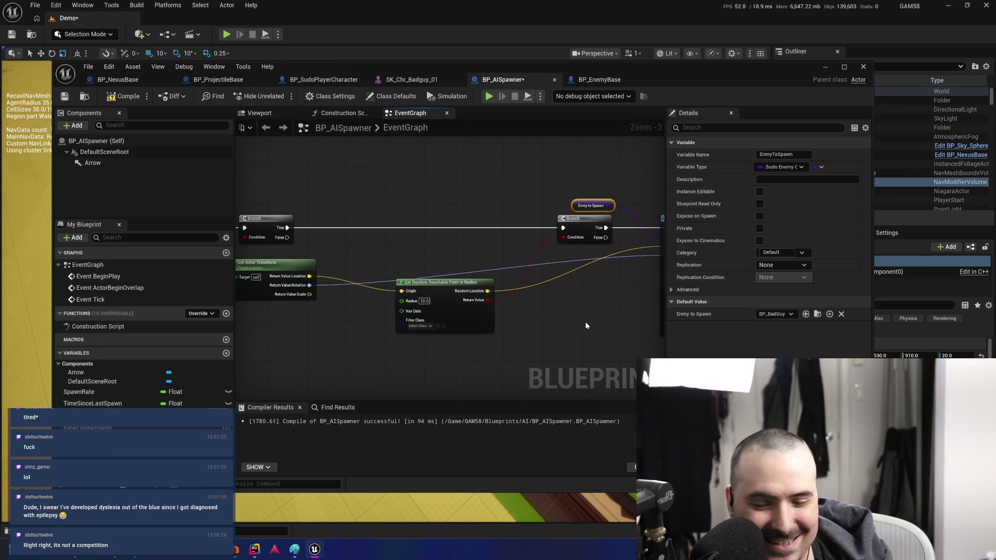
{"action": "left_click_drag", "start_coordinate": [469, 290], "coordinate": [454, 253]}
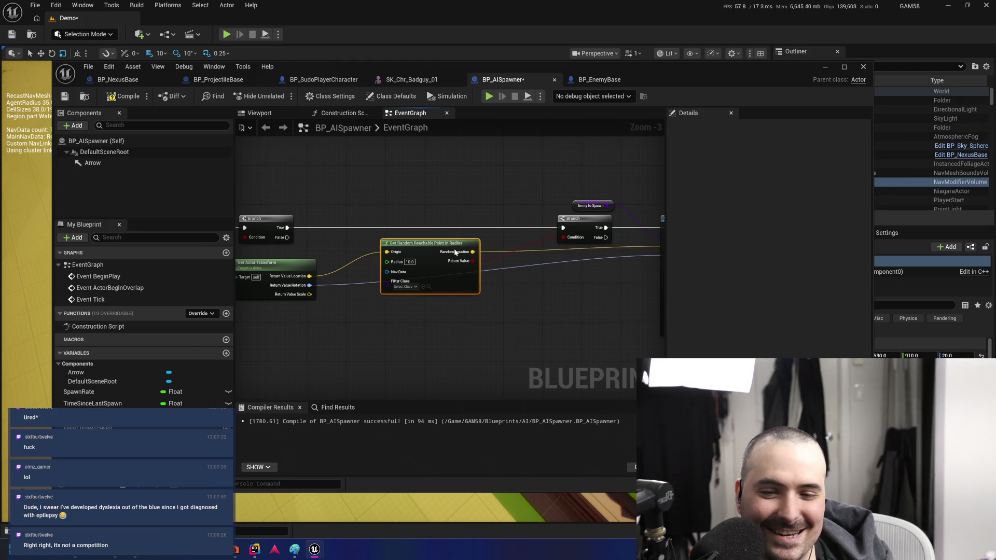
{"action": "left_click_drag", "start_coordinate": [438, 343], "coordinate": [380, 368]}
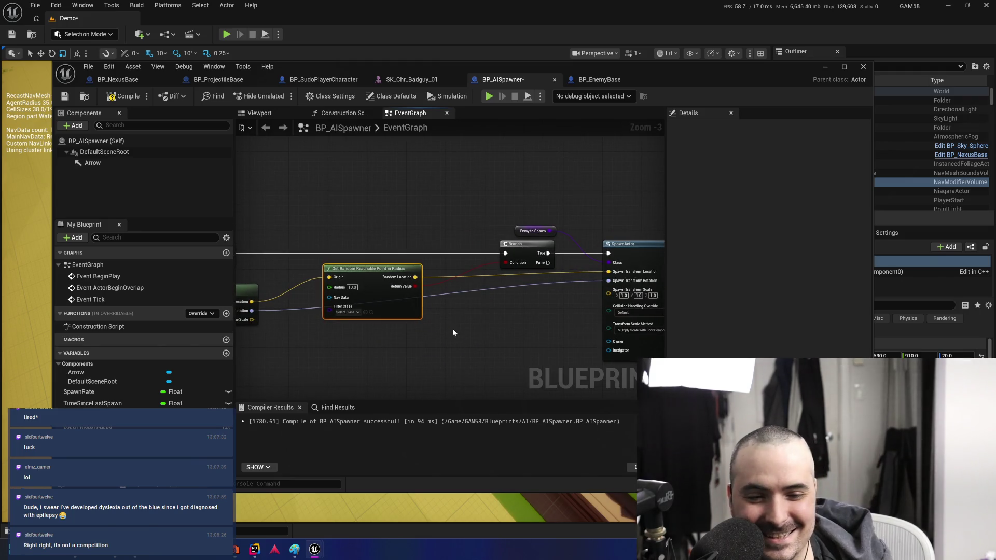
{"action": "mouse_move", "coordinate": [362, 317]}
{"action": "left_mouse_down"}
{"action": "mouse_move", "coordinate": [423, 326]}
{"action": "mouse_move", "coordinate": [397, 321]}
{"action": "mouse_move", "coordinate": [438, 309]}
{"action": "left_mouse_up"}
{"action": "left_click", "coordinate": [65, 96]}
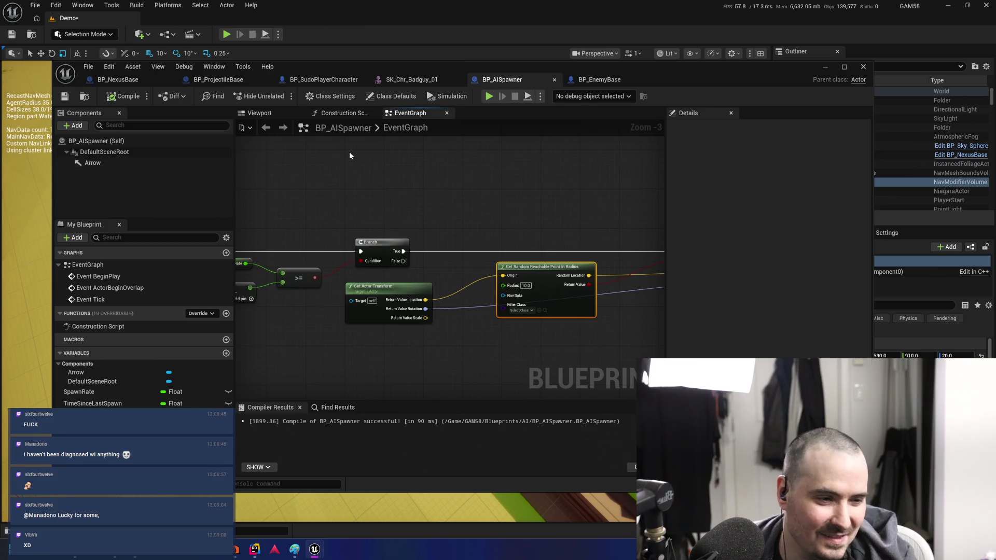
Add two reroute points on the rotation wire below the nodes, aligned horizontally with Q
{"action": "mouse_move", "coordinate": [481, 360]}
{"action": "left_mouse_down"}
{"action": "mouse_move", "coordinate": [296, 374]}
{"action": "mouse_move", "coordinate": [317, 330]}
{"action": "left_mouse_up"}
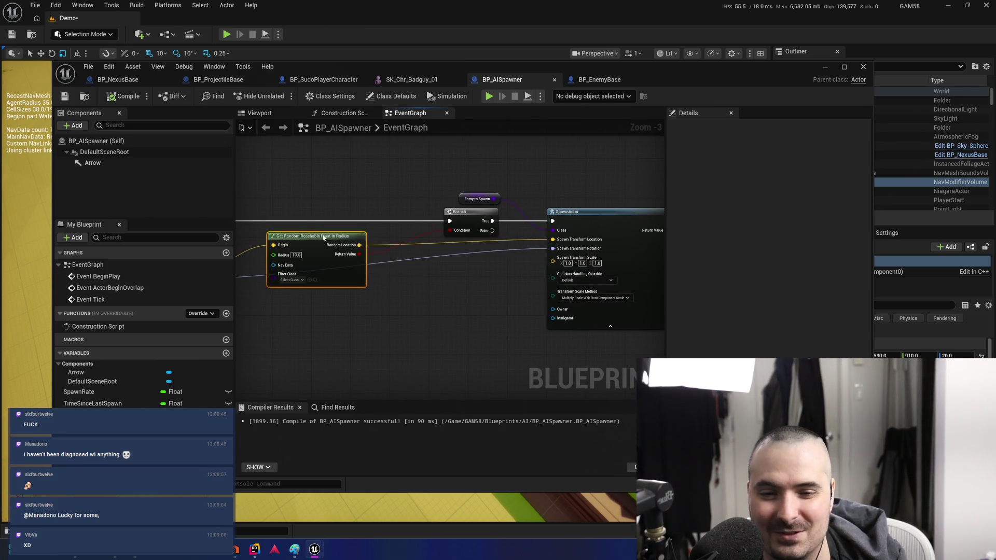
{"action": "left_click_drag", "start_coordinate": [320, 236], "coordinate": [359, 246]}
{"action": "double_click", "coordinate": [523, 248]}
{"action": "left_click_drag", "start_coordinate": [523, 250], "coordinate": [506, 301]}
{"action": "mouse_move", "coordinate": [311, 294]}
{"action": "left_mouse_down"}
{"action": "mouse_move", "coordinate": [435, 282]}
{"action": "mouse_move", "coordinate": [397, 290]}
{"action": "left_mouse_up"}
{"action": "double_click", "coordinate": [394, 268]}
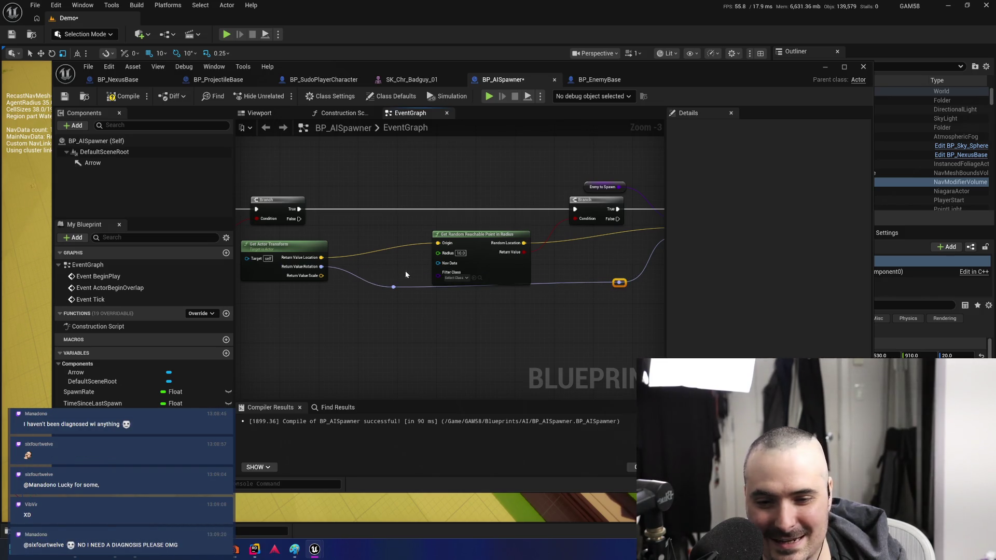
{"action": "key", "text": "q"}
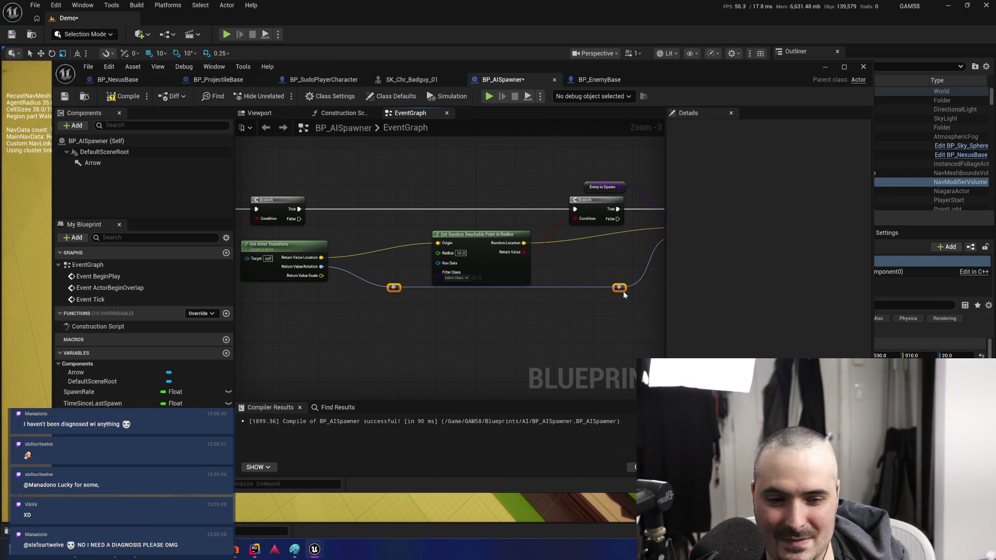
Lower and nudge the reroute points so the rotation wire runs straight into SpawnActor
{"action": "left_click_drag", "start_coordinate": [620, 288], "coordinate": [617, 304]}
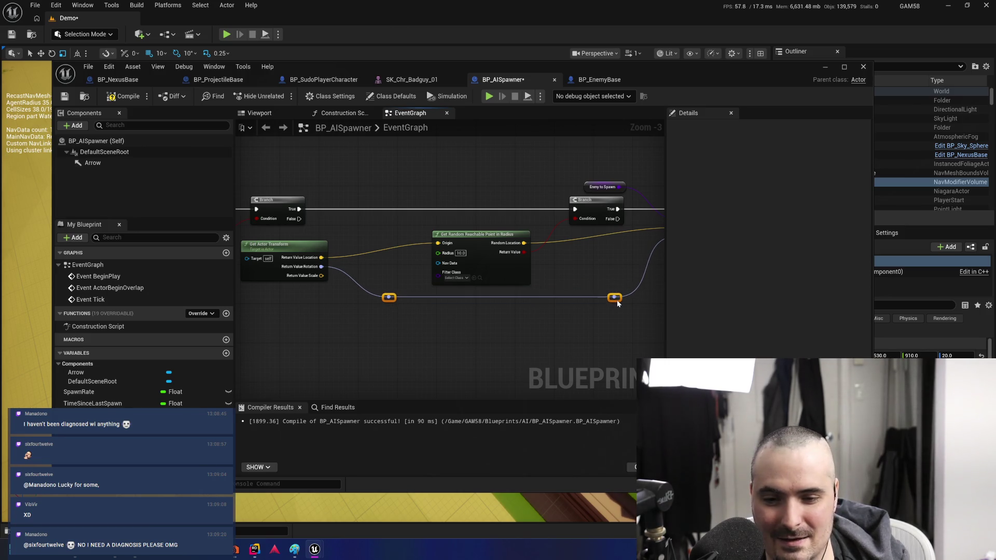
{"action": "left_click_drag", "start_coordinate": [560, 335], "coordinate": [440, 323]}
{"action": "left_click", "coordinate": [510, 277]}
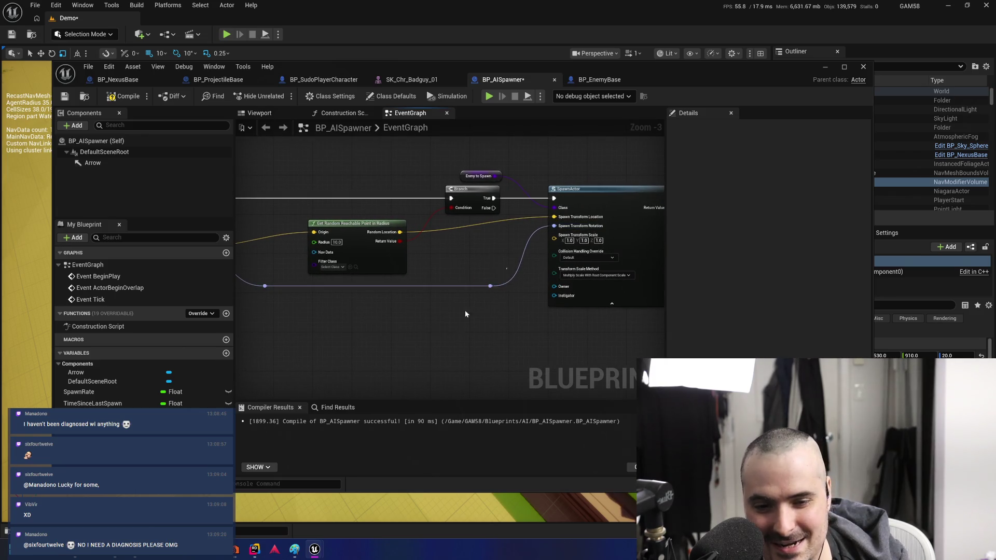
{"action": "key", "text": "Right"}
{"action": "key", "text": "Right"}
{"action": "key", "text": "Right"}
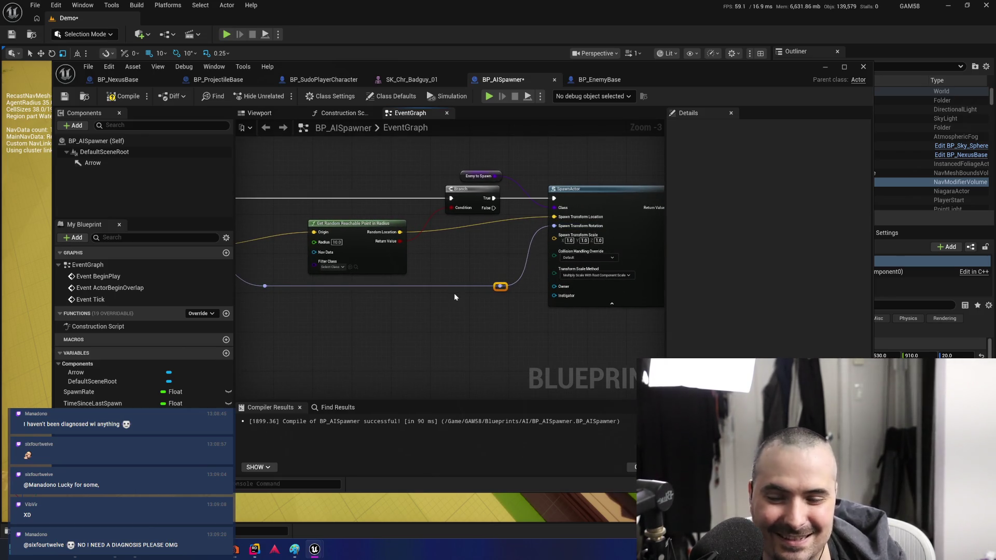
{"action": "left_click_drag", "start_coordinate": [490, 367], "coordinate": [644, 380]}
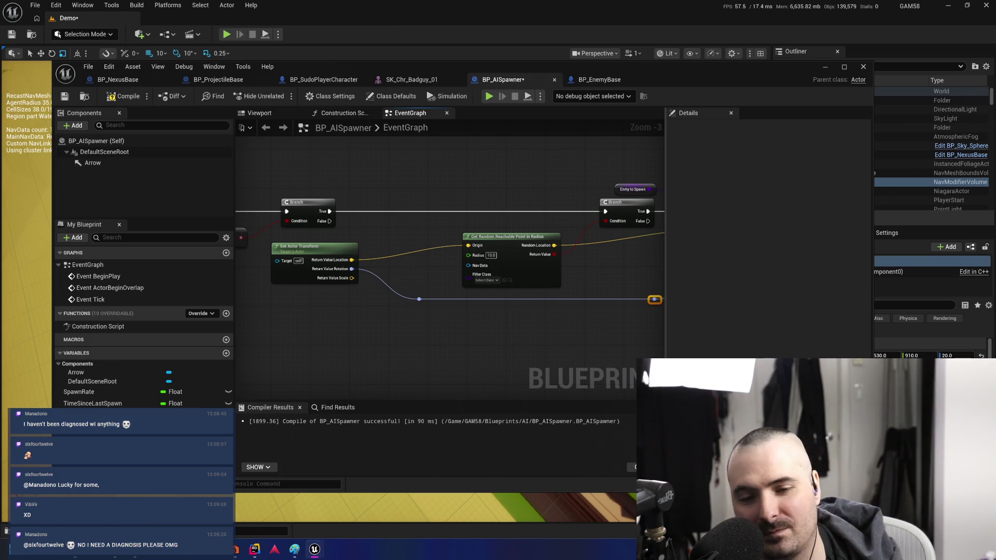
{"action": "left_click_drag", "start_coordinate": [419, 299], "coordinate": [400, 299]}
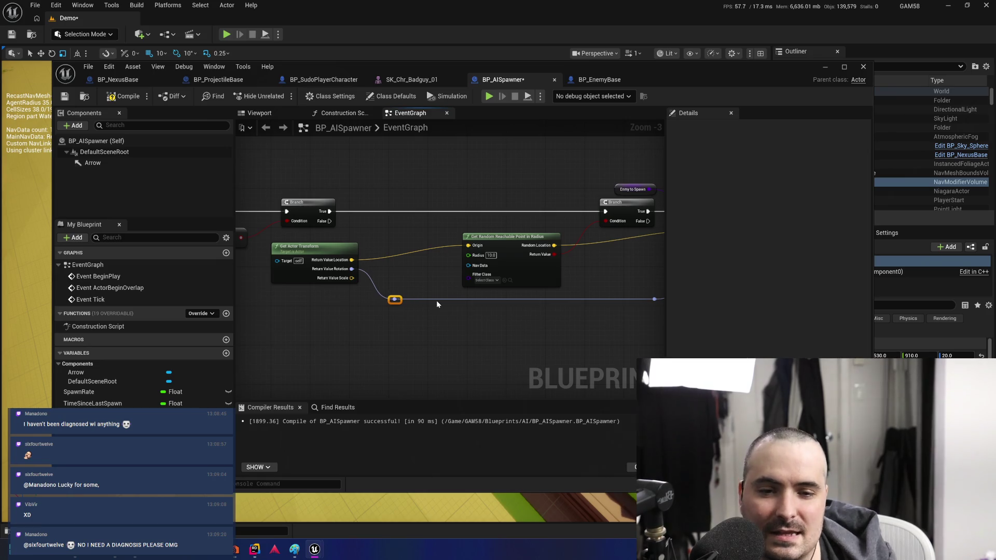
{"action": "mouse_move", "coordinate": [380, 243]}
{"action": "left_mouse_down"}
{"action": "mouse_move", "coordinate": [424, 226]}
{"action": "mouse_move", "coordinate": [458, 309]}
{"action": "mouse_move", "coordinate": [483, 283]}
{"action": "left_mouse_up"}
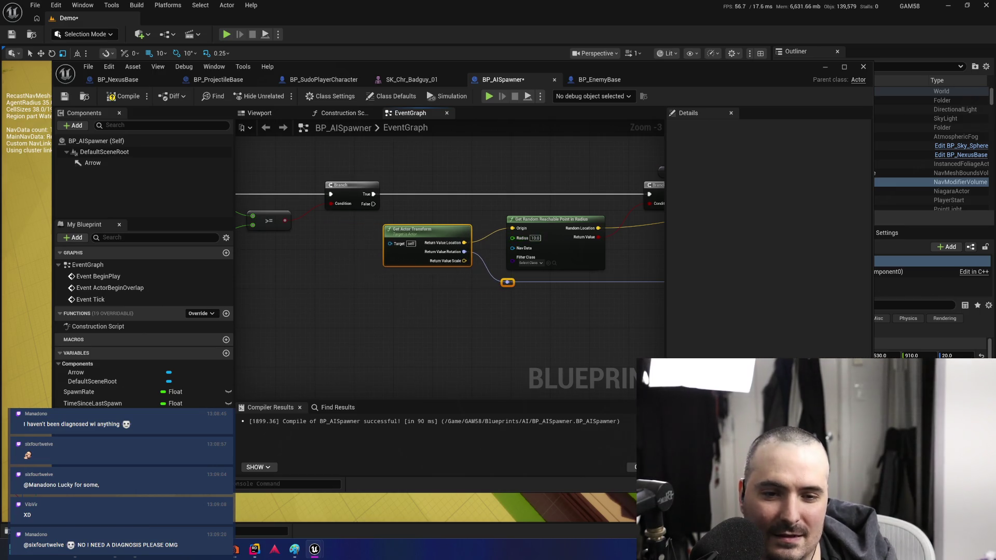
{"action": "left_click_drag", "start_coordinate": [501, 190], "coordinate": [280, 179]}
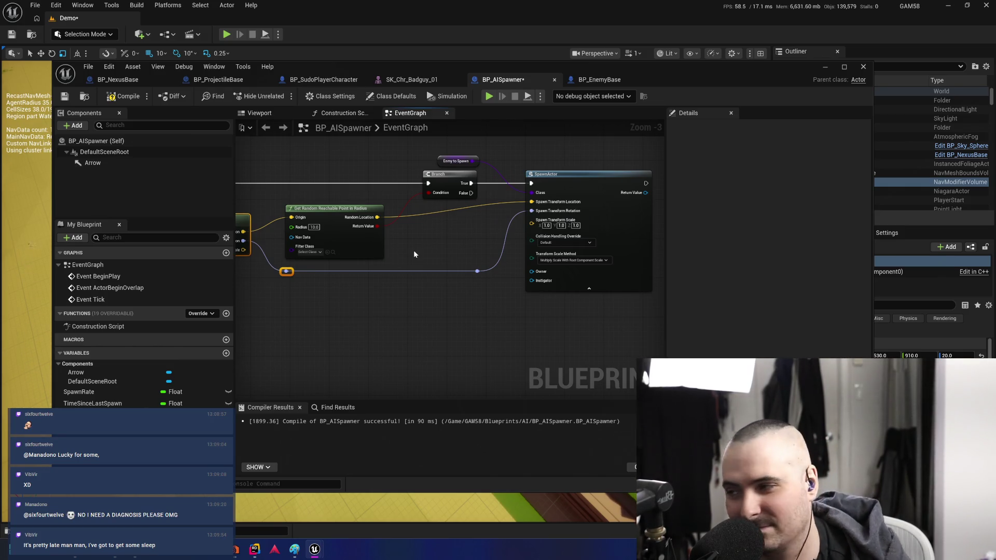
{"action": "left_click_drag", "start_coordinate": [407, 326], "coordinate": [508, 330]}
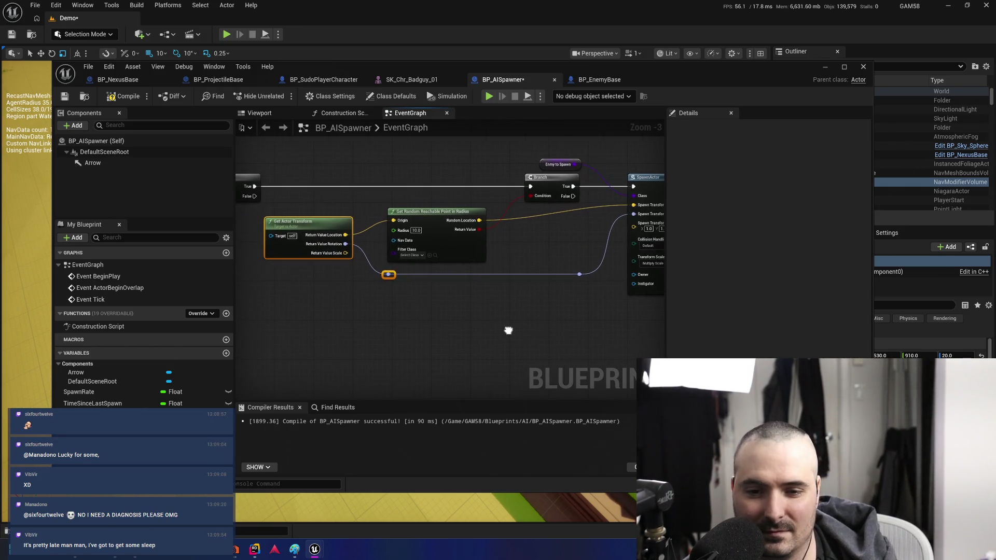
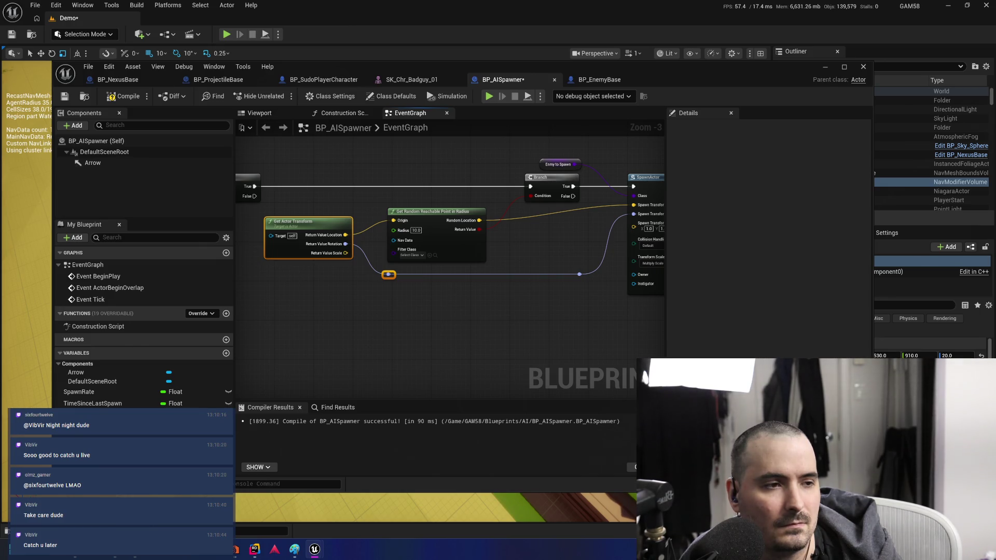
Review the SpawnActor logic in BP_AISpawner's EventGraph, compile it, and minimize the editor
{"action": "left_click", "coordinate": [571, 333]}
{"action": "left_click_drag", "start_coordinate": [572, 333], "coordinate": [443, 331]}
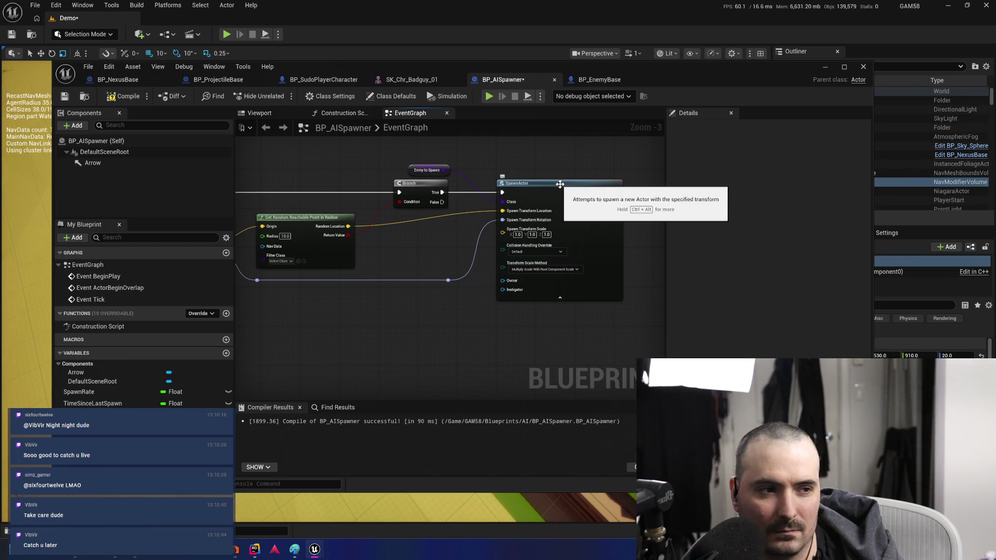
{"action": "mouse_move", "coordinate": [451, 313]}
{"action": "left_mouse_down"}
{"action": "mouse_move", "coordinate": [573, 295]}
{"action": "mouse_move", "coordinate": [556, 301]}
{"action": "left_mouse_up"}
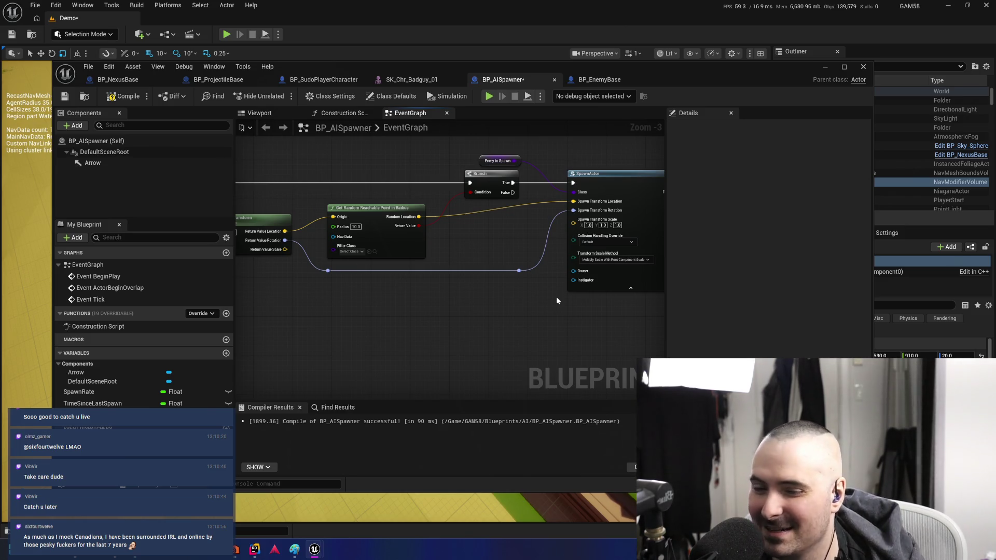
{"action": "mouse_move", "coordinate": [435, 338]}
{"action": "left_mouse_down"}
{"action": "mouse_move", "coordinate": [502, 291]}
{"action": "mouse_move", "coordinate": [436, 194]}
{"action": "mouse_move", "coordinate": [345, 201]}
{"action": "mouse_move", "coordinate": [378, 193]}
{"action": "mouse_move", "coordinate": [352, 190]}
{"action": "mouse_move", "coordinate": [565, 187]}
{"action": "mouse_move", "coordinate": [487, 296]}
{"action": "mouse_move", "coordinate": [496, 297]}
{"action": "mouse_move", "coordinate": [267, 286]}
{"action": "mouse_move", "coordinate": [356, 334]}
{"action": "mouse_move", "coordinate": [329, 325]}
{"action": "mouse_move", "coordinate": [521, 320]}
{"action": "mouse_move", "coordinate": [462, 309]}
{"action": "mouse_move", "coordinate": [411, 325]}
{"action": "mouse_move", "coordinate": [462, 333]}
{"action": "mouse_move", "coordinate": [546, 293]}
{"action": "mouse_move", "coordinate": [554, 267]}
{"action": "left_mouse_up"}
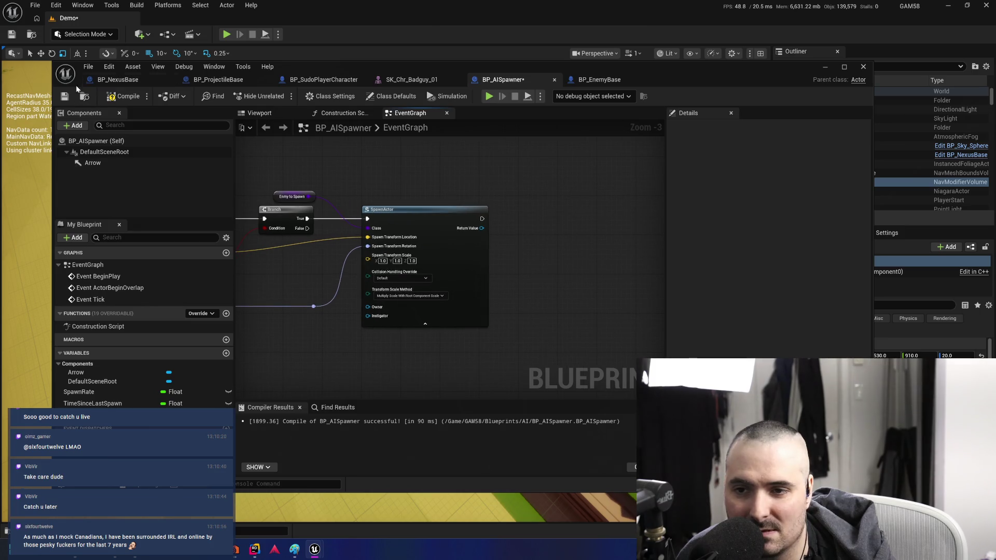
{"action": "left_click", "coordinate": [119, 96]}
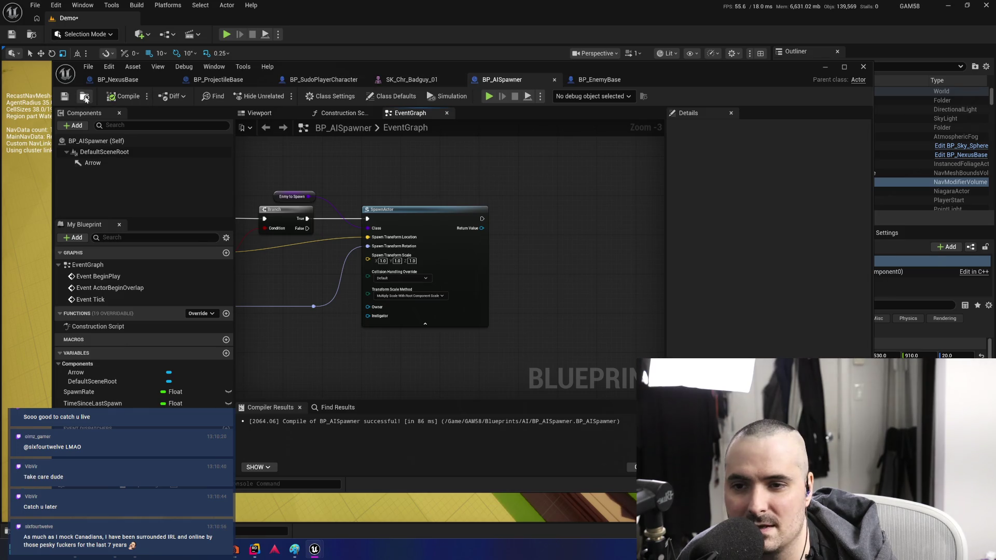
{"action": "left_click", "coordinate": [84, 97]}
{"action": "key", "text": "super+Down"}
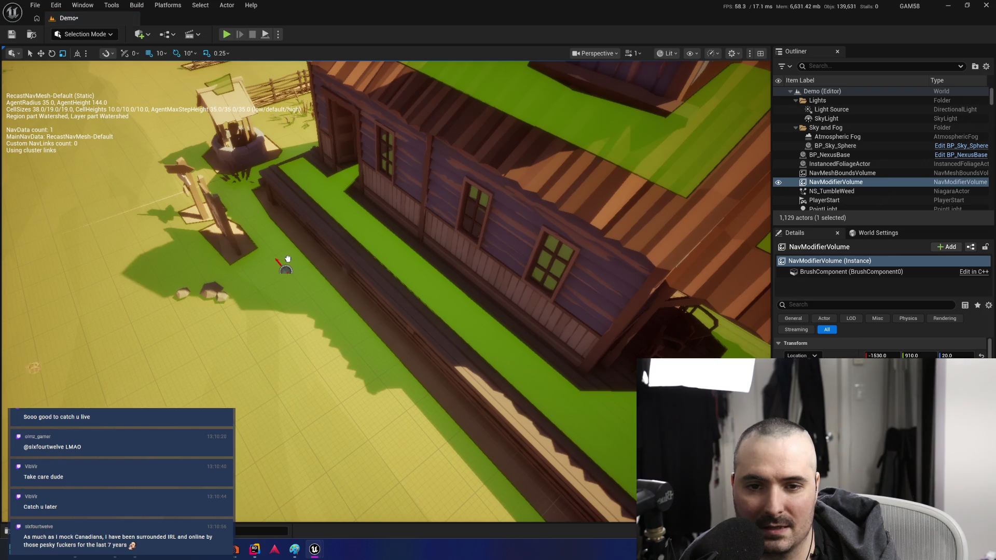
Place a BP_AISpawner near the wooden house's porch and reopen its Blueprint editor
{"action": "left_click_drag", "start_coordinate": [288, 256], "coordinate": [295, 278]}
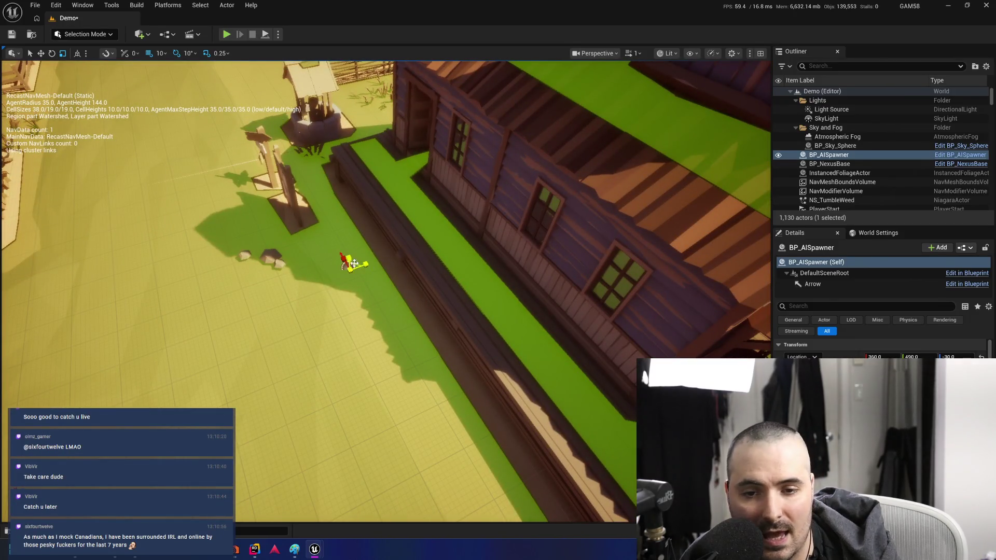
{"action": "left_click", "coordinate": [960, 155]}
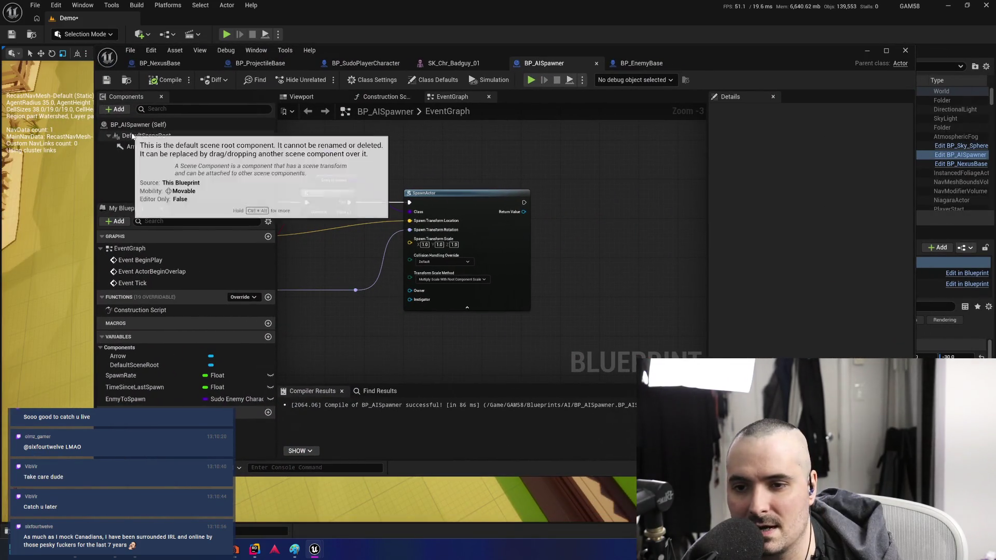
{"action": "mouse_move", "coordinate": [363, 50]}
{"action": "left_mouse_down"}
{"action": "mouse_move", "coordinate": [663, 96]}
{"action": "mouse_move", "coordinate": [288, 66]}
{"action": "left_mouse_up"}
Add a Sphere Collision component under BP_AISpawner's default scene root, then view the Construction Script
{"action": "left_click", "coordinate": [226, 113]}
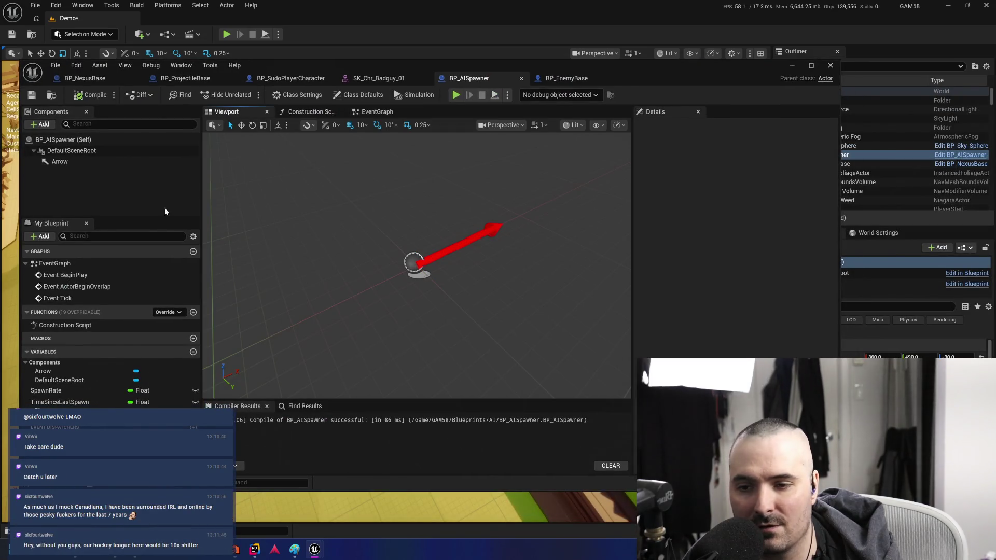
{"action": "left_click", "coordinate": [79, 151]}
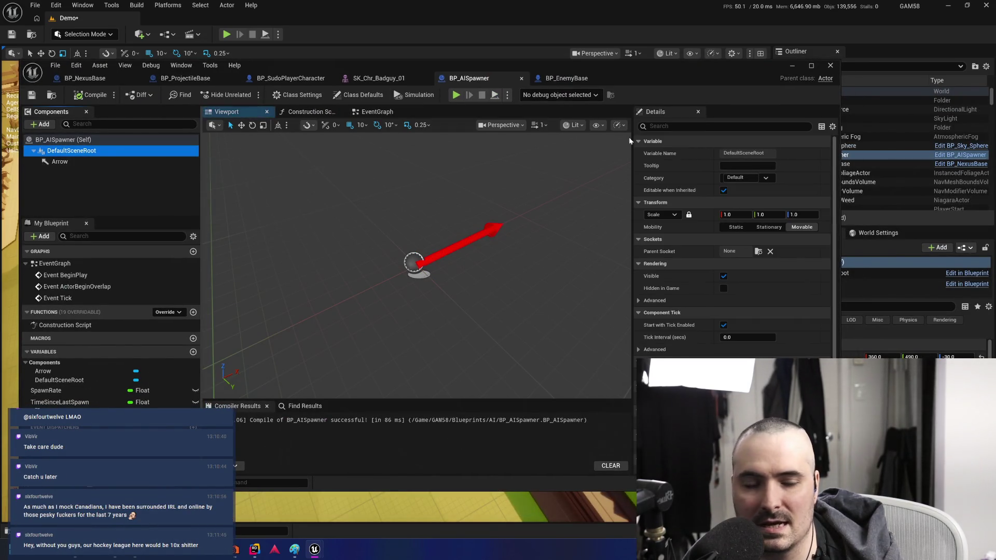
{"action": "left_click", "coordinate": [41, 123]}
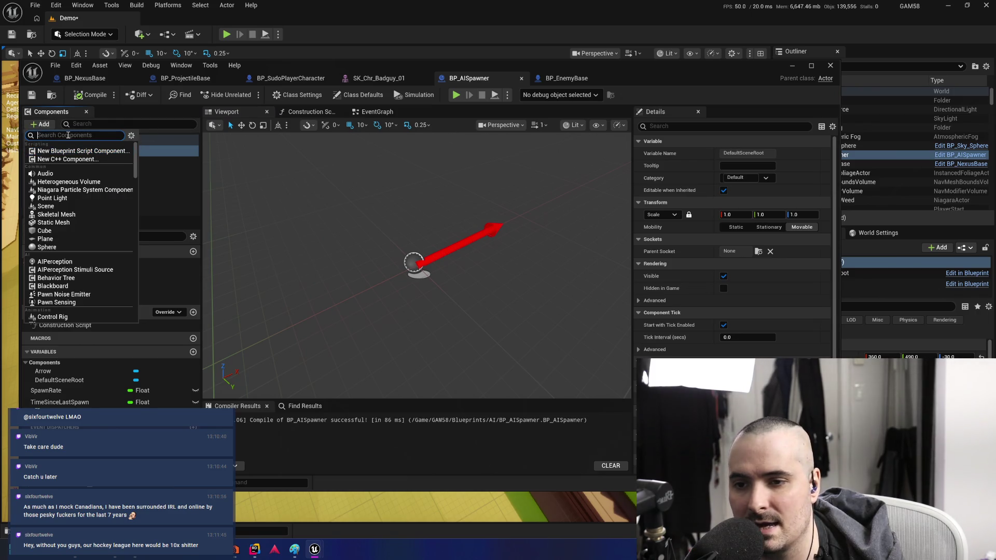
{"action": "type", "text": "sphere"}
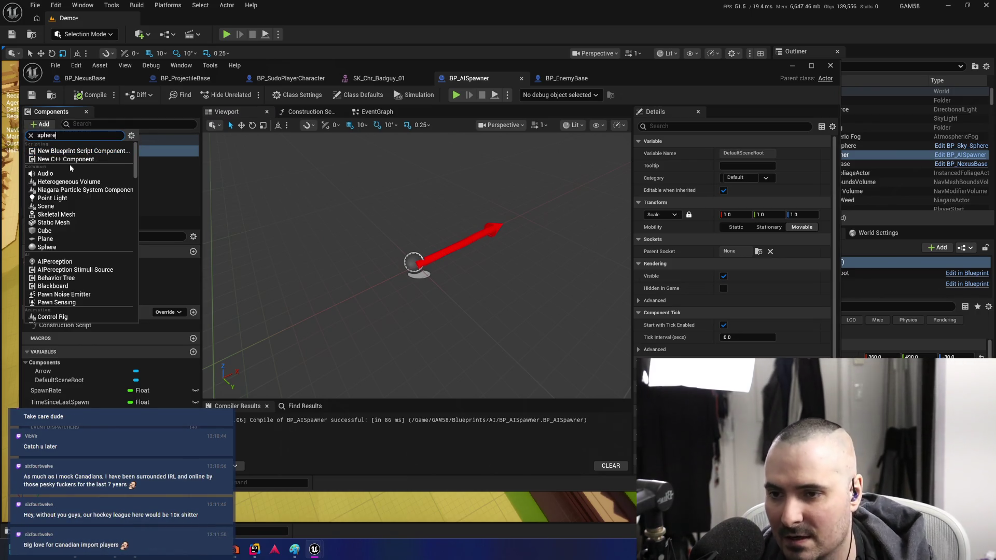
{"action": "left_click", "coordinate": [76, 171]}
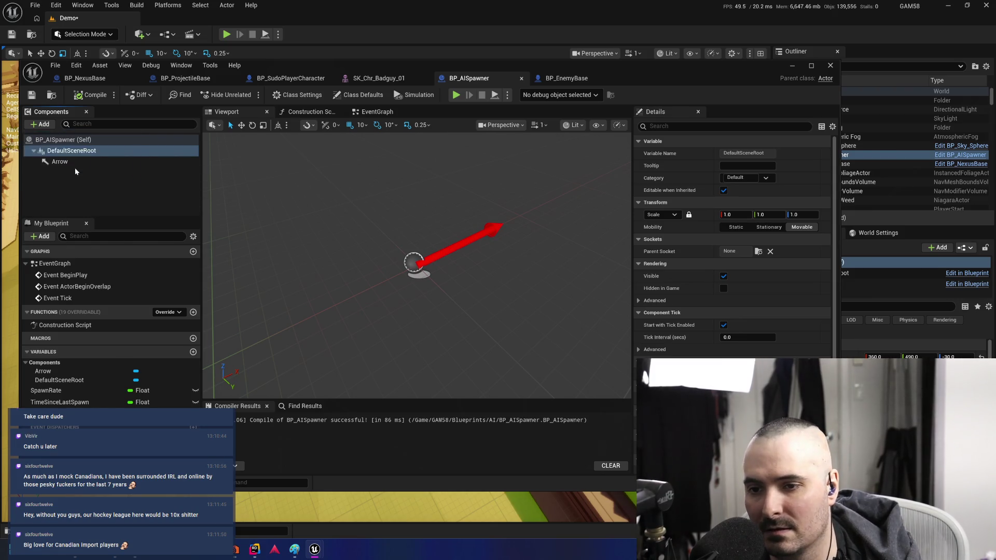
{"action": "left_click", "coordinate": [75, 188]}
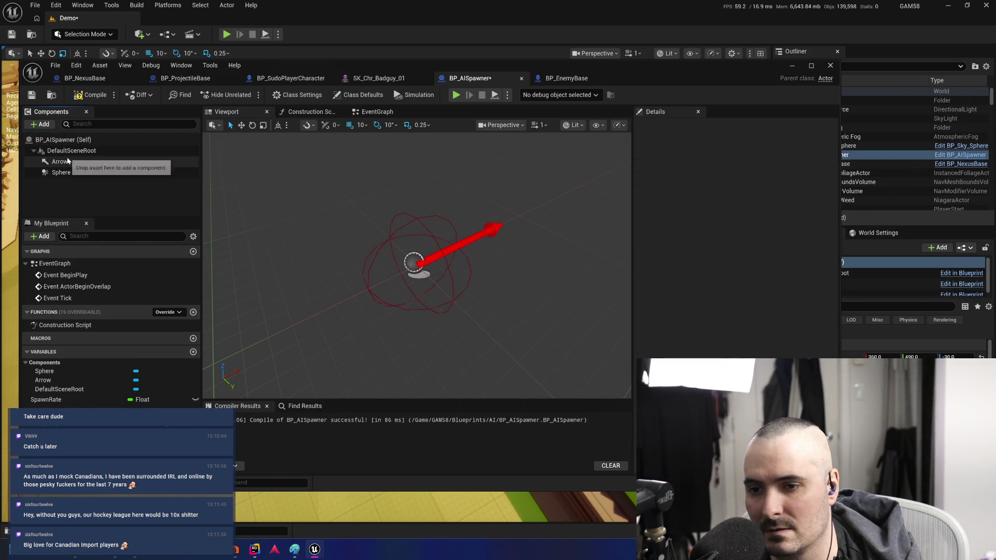
{"action": "left_click", "coordinate": [63, 173]}
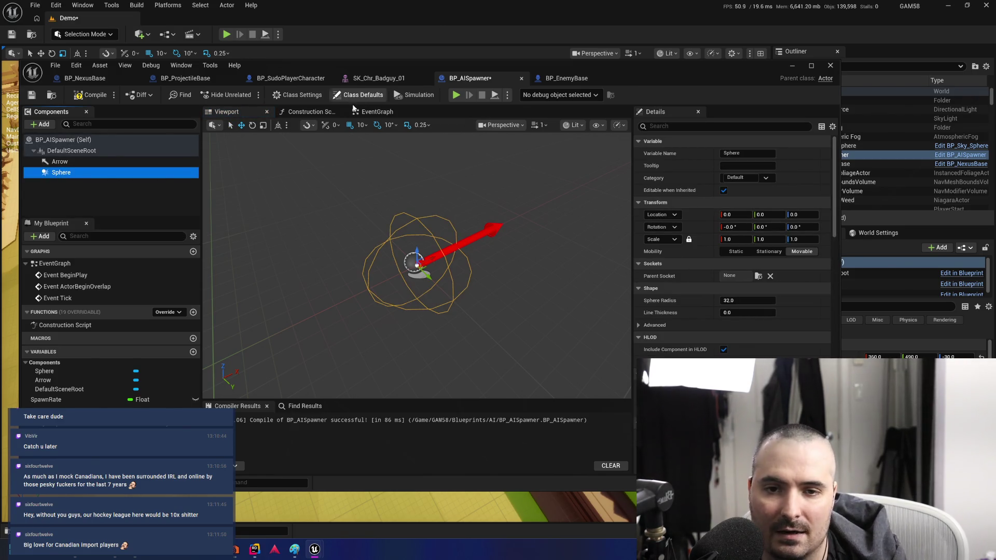
{"action": "left_click", "coordinate": [310, 112]}
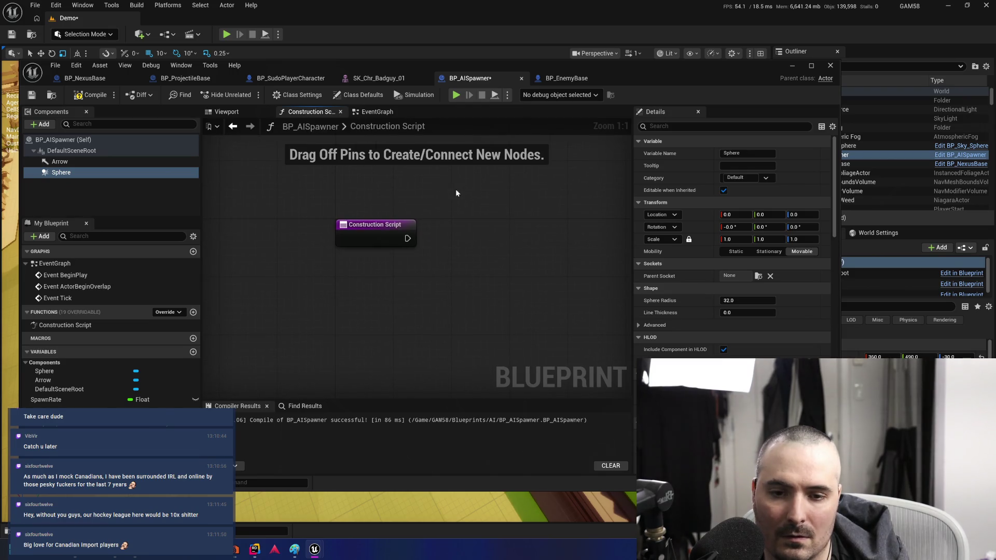
Look over the EventGraph and the Construction Script graph before making changes
{"action": "left_click", "coordinate": [377, 111]}
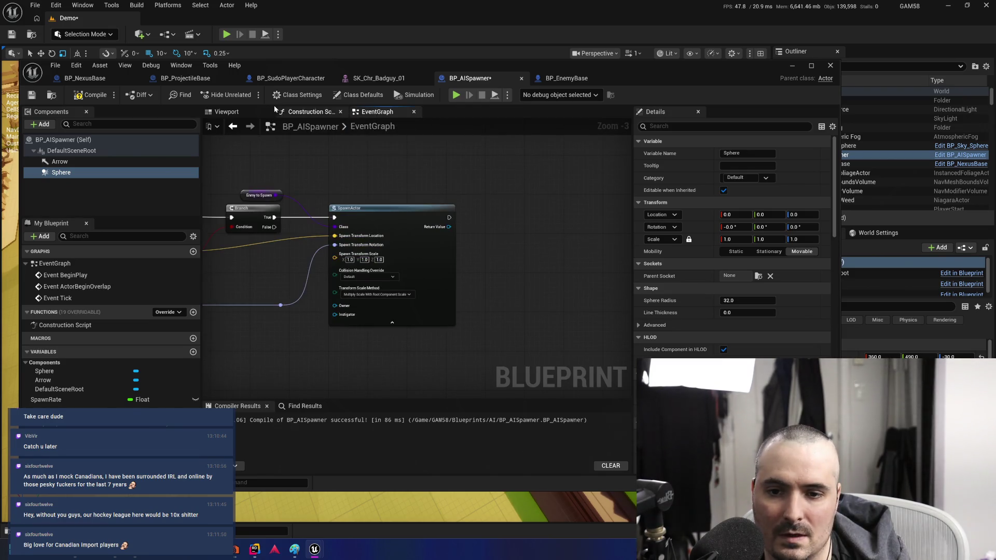
{"action": "scroll", "coordinate": [410, 207], "scroll_direction": "down", "scroll_amount": 2}
{"action": "right_click", "coordinate": [408, 239]}
{"action": "left_click", "coordinate": [310, 111]}
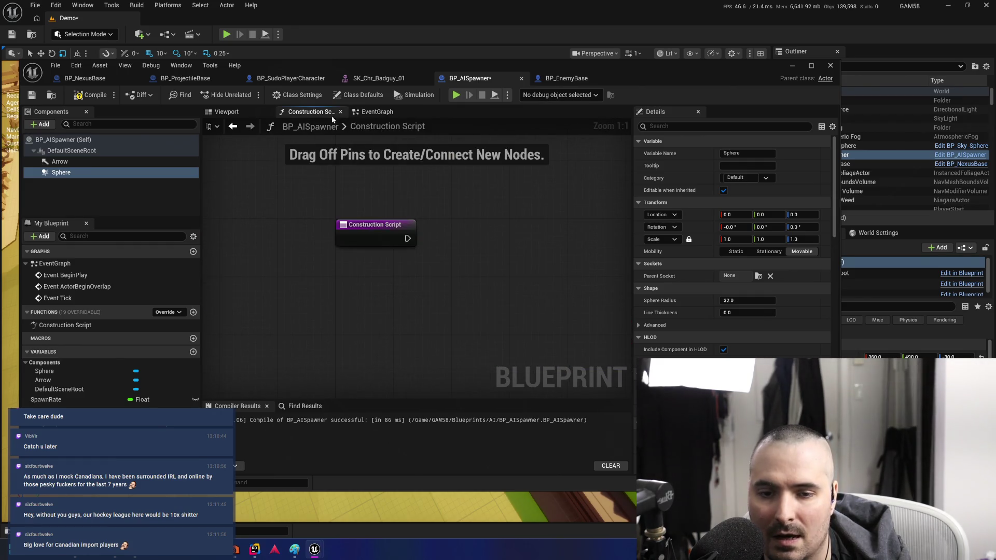
{"action": "left_click_drag", "start_coordinate": [319, 226], "coordinate": [402, 221]}
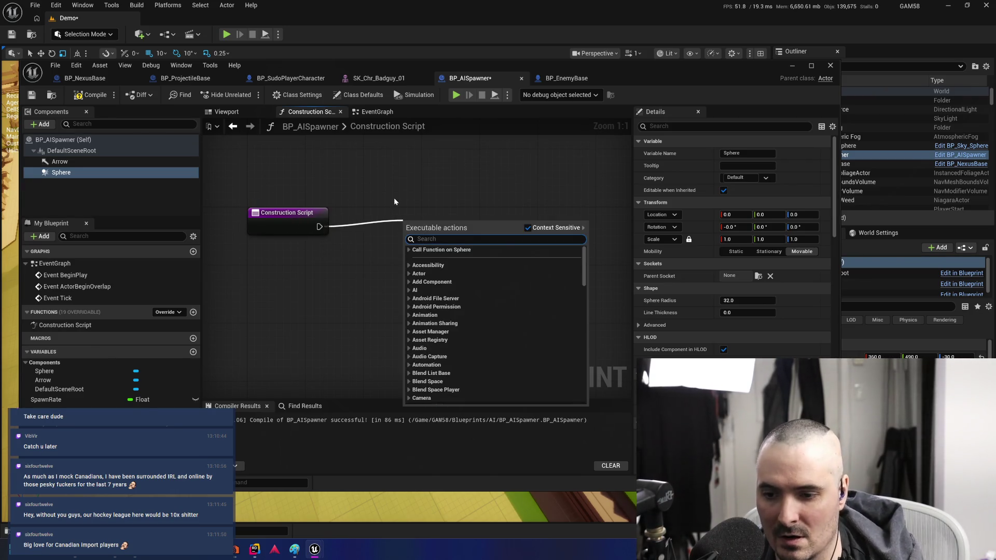
{"action": "left_click", "coordinate": [394, 198]}
Promote the Radius pin of Get Random Reachable Point in Radius to a Radius variable
{"action": "left_click", "coordinate": [377, 111]}
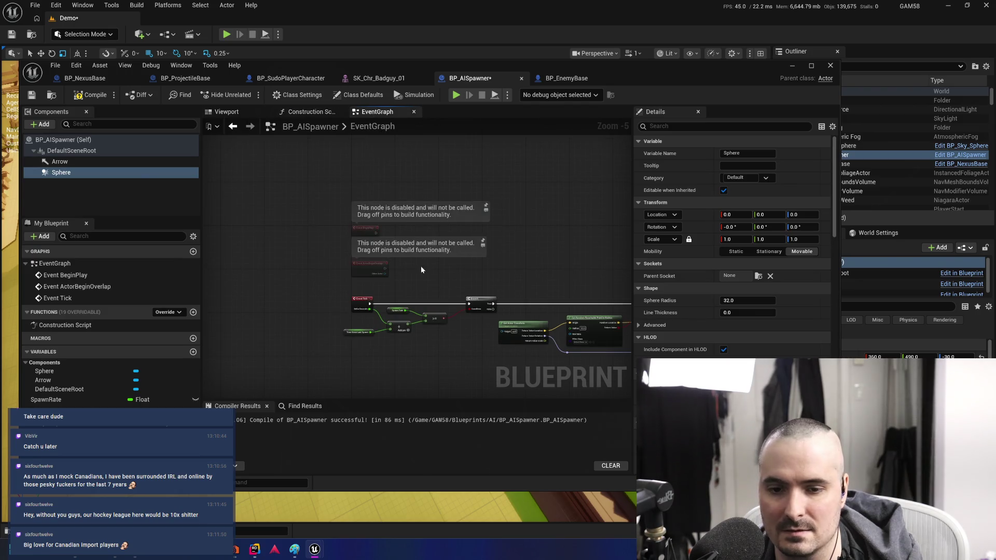
{"action": "left_click_drag", "start_coordinate": [565, 283], "coordinate": [363, 202]}
{"action": "scroll", "coordinate": [467, 244], "scroll_direction": "up", "scroll_amount": 3}
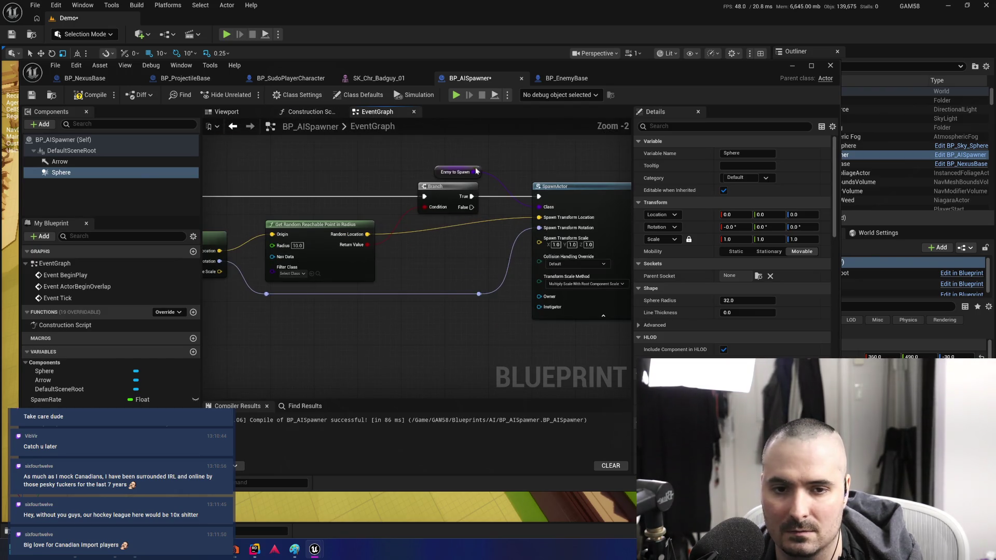
{"action": "left_click_drag", "start_coordinate": [471, 260], "coordinate": [621, 266]}
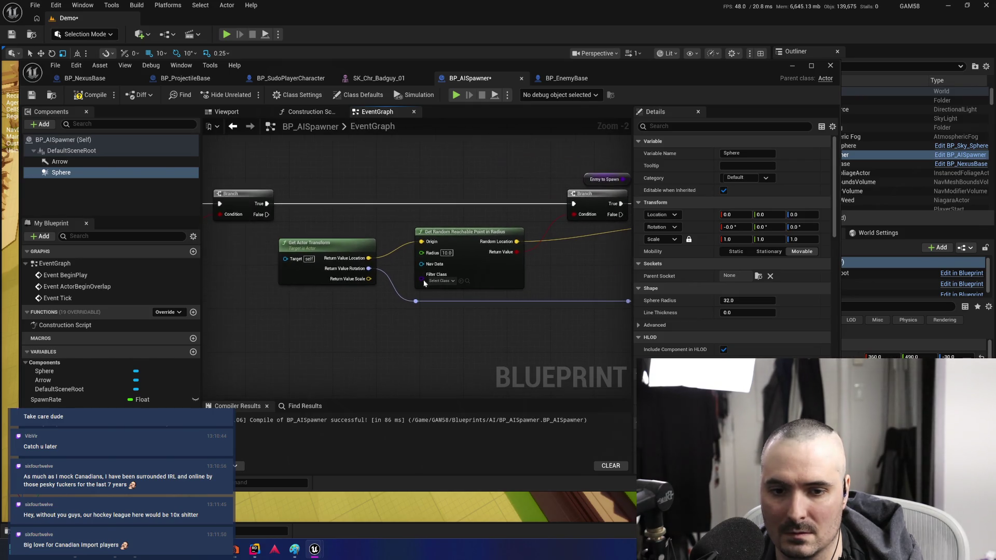
{"action": "right_click", "coordinate": [421, 253]}
{"action": "left_click", "coordinate": [470, 280]}
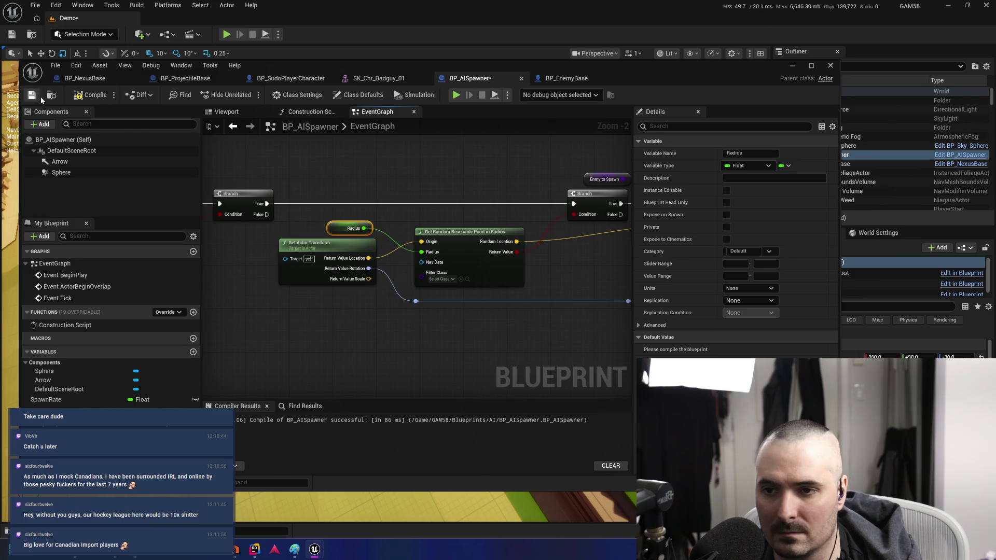
{"action": "left_click", "coordinate": [311, 112]}
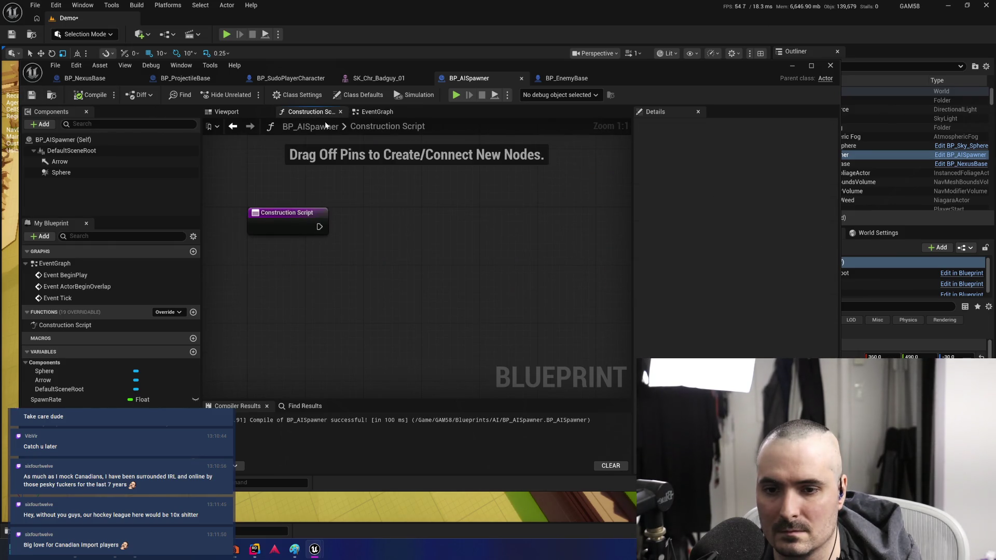
Add a Sphere reference and Set Sphere Radius node driven by the Construction Script execution
{"action": "left_click_drag", "start_coordinate": [349, 268], "coordinate": [344, 273]}
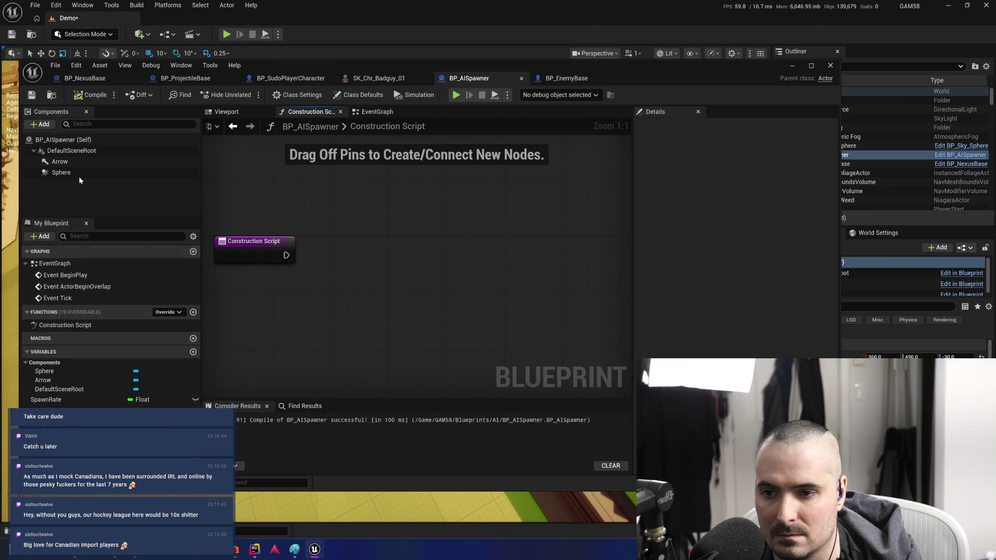
{"action": "mouse_move", "coordinate": [61, 172]}
{"action": "left_mouse_down"}
{"action": "mouse_move", "coordinate": [381, 265]}
{"action": "mouse_move", "coordinate": [321, 302]}
{"action": "mouse_move", "coordinate": [398, 255]}
{"action": "left_mouse_up"}
{"action": "type", "text": "S"}
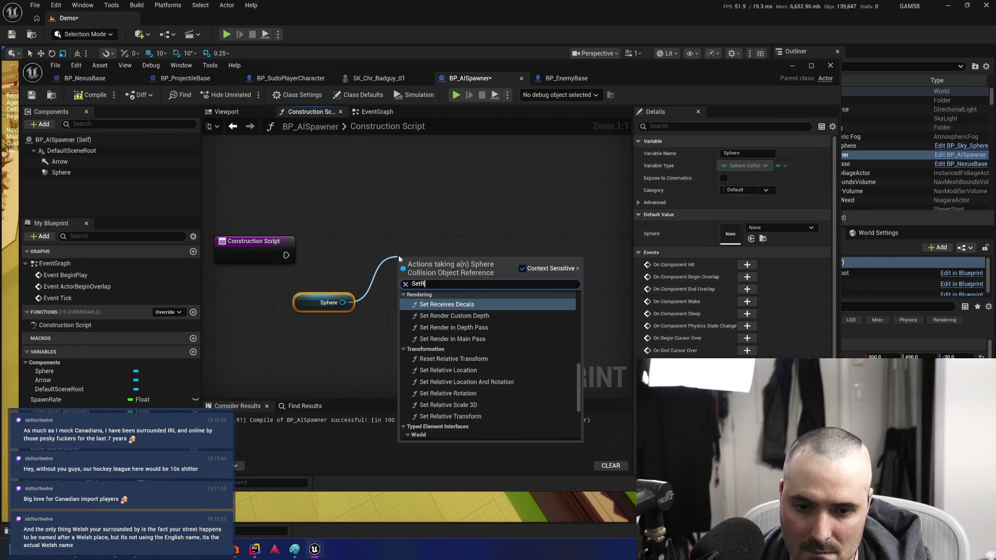
{"action": "key", "text": "BackSpace"}
{"action": "type", "text": "Radi"}
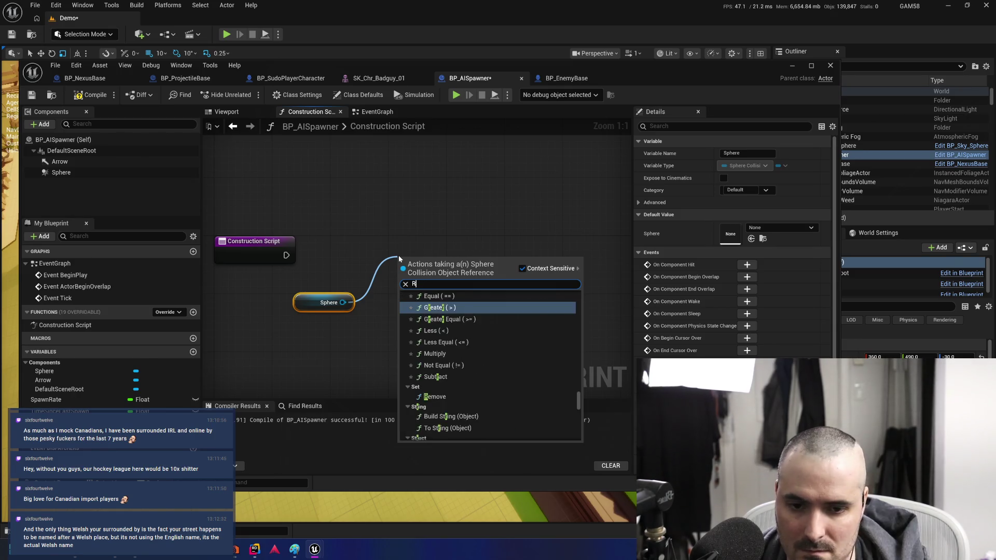
{"action": "key", "text": "Return"}
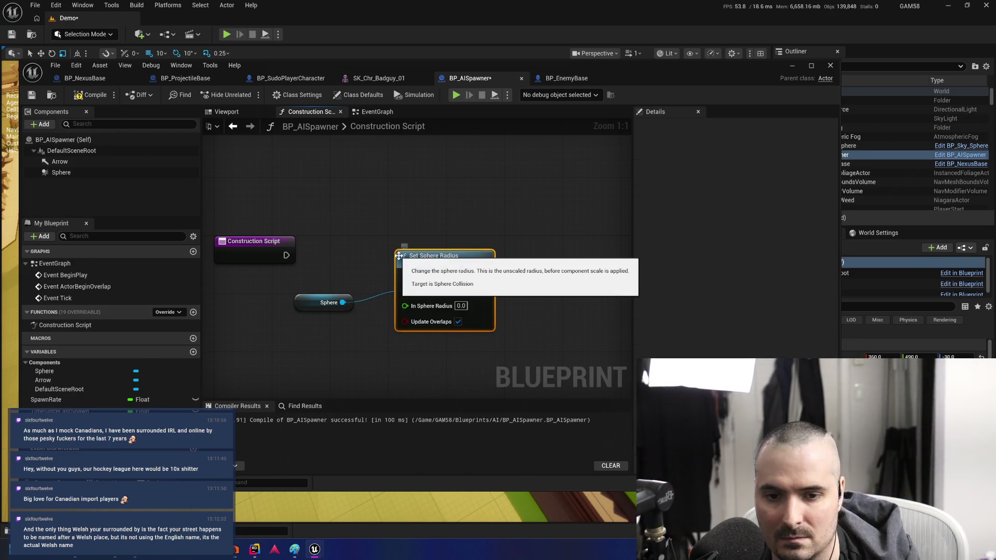
{"action": "mouse_move", "coordinate": [286, 255]}
{"action": "left_mouse_down"}
{"action": "mouse_move", "coordinate": [337, 275]}
{"action": "mouse_move", "coordinate": [402, 275]}
{"action": "mouse_move", "coordinate": [453, 259]}
{"action": "mouse_move", "coordinate": [459, 243]}
{"action": "left_mouse_up"}
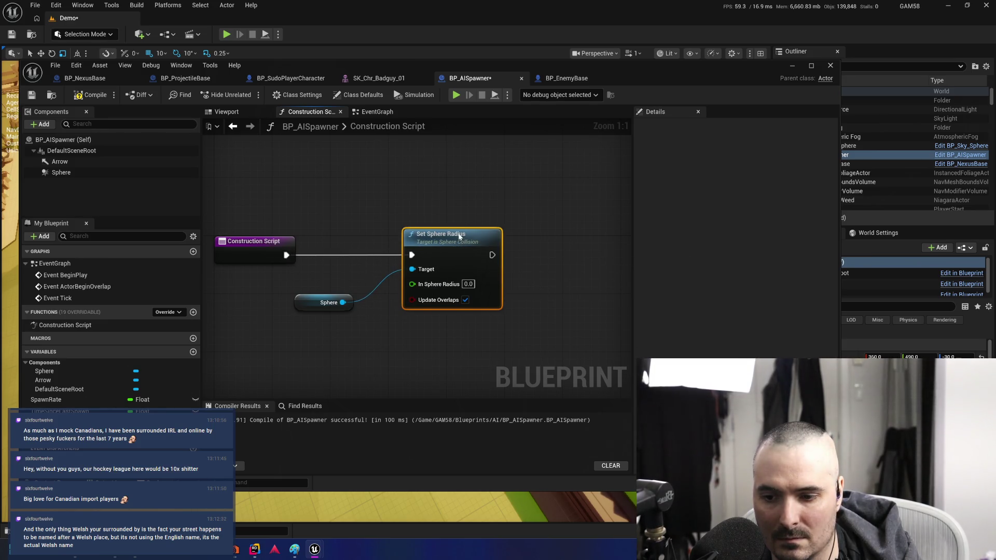
Feed the Radius variable into Set Sphere Radius and uncheck Update Overlaps
{"action": "mouse_move", "coordinate": [47, 421]}
{"action": "left_mouse_down"}
{"action": "mouse_move", "coordinate": [207, 373]}
{"action": "mouse_move", "coordinate": [412, 283]}
{"action": "left_mouse_up"}
{"action": "left_click", "coordinate": [356, 345]}
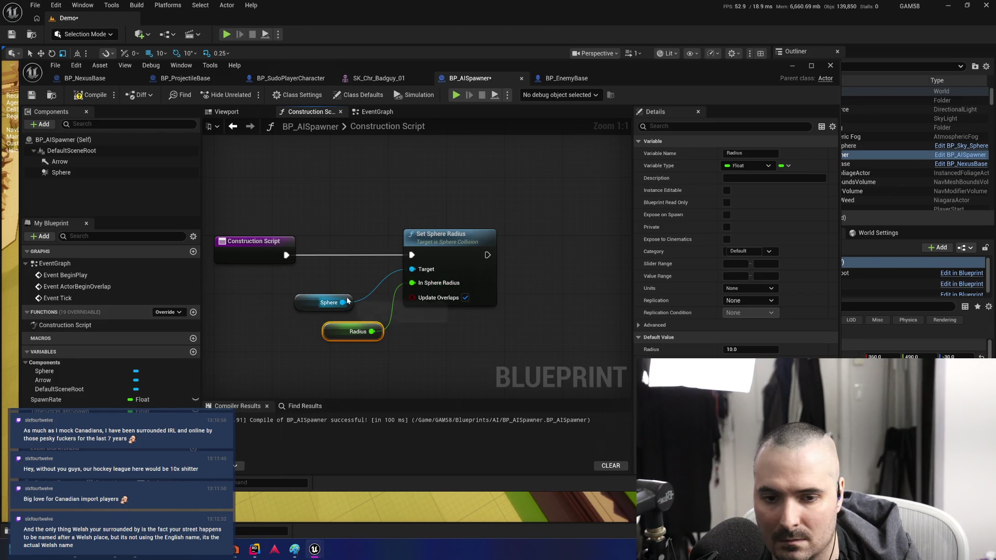
{"action": "left_click", "coordinate": [465, 298]}
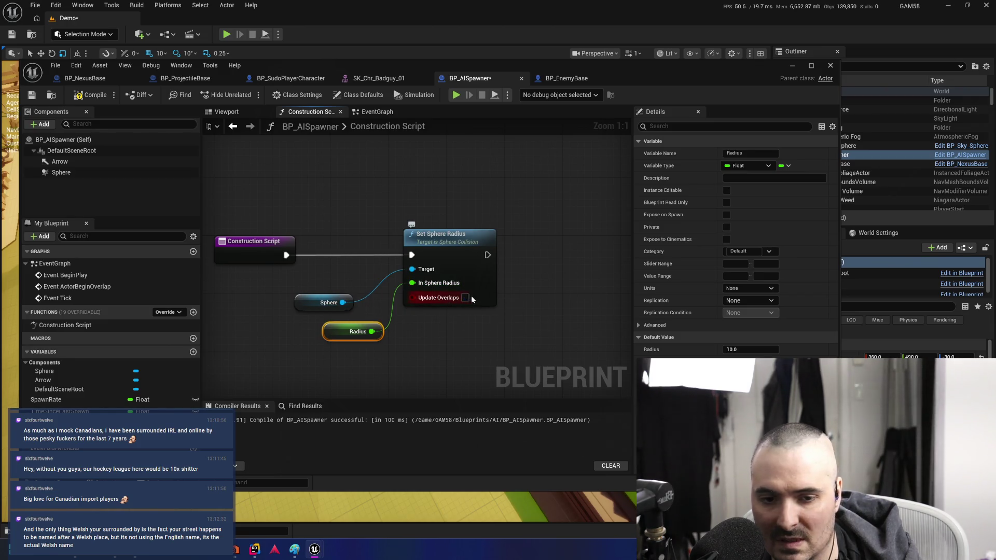
{"action": "left_click", "coordinate": [61, 172]}
{"action": "type", "text": "coll"}
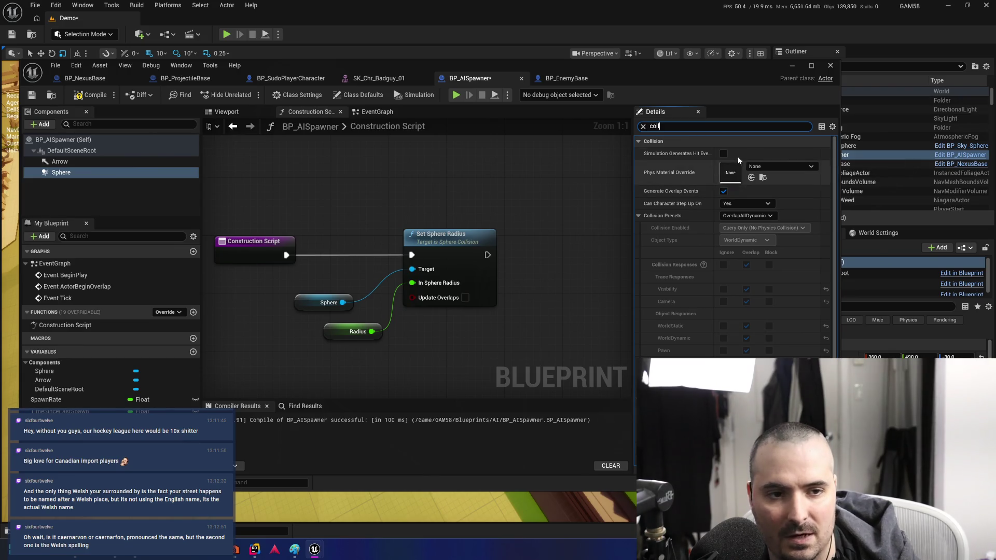
Disable the Sphere's Generate Overlap Events, set its collision preset to NoCollision, and recompile
{"action": "left_click", "coordinate": [724, 191]}
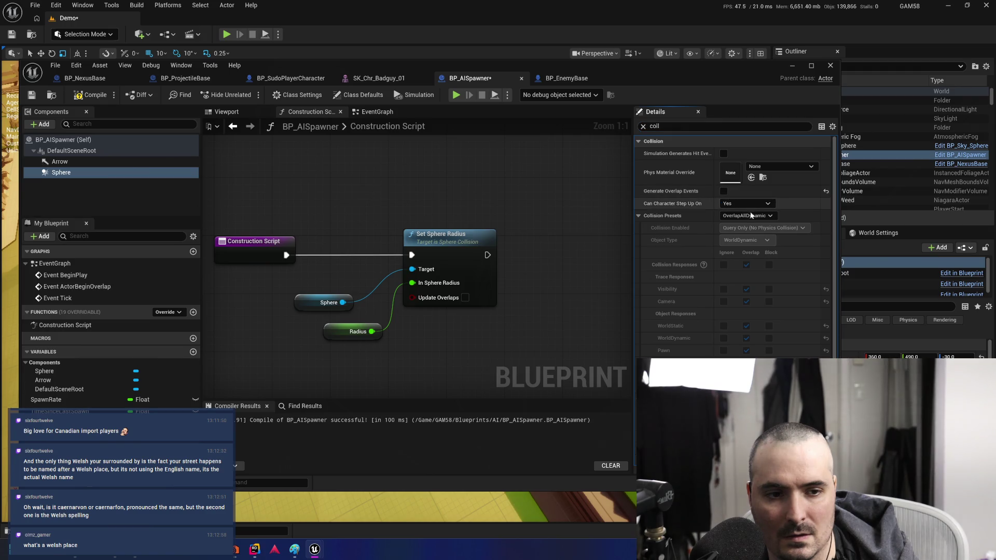
{"action": "left_click", "coordinate": [747, 215]}
{"action": "left_click", "coordinate": [758, 235]}
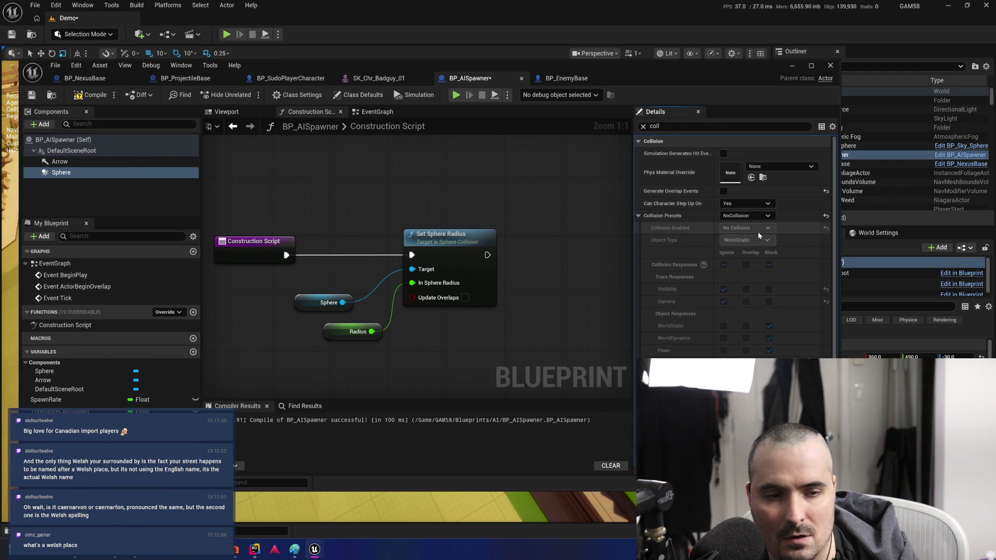
{"action": "left_click", "coordinate": [86, 95]}
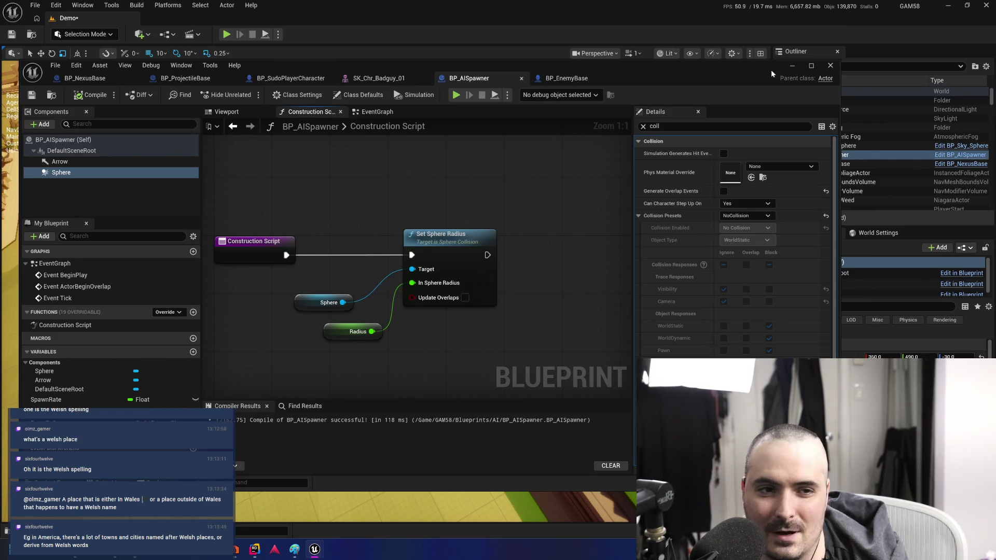
{"action": "left_click", "coordinate": [792, 66]}
{"action": "key", "text": "f"}
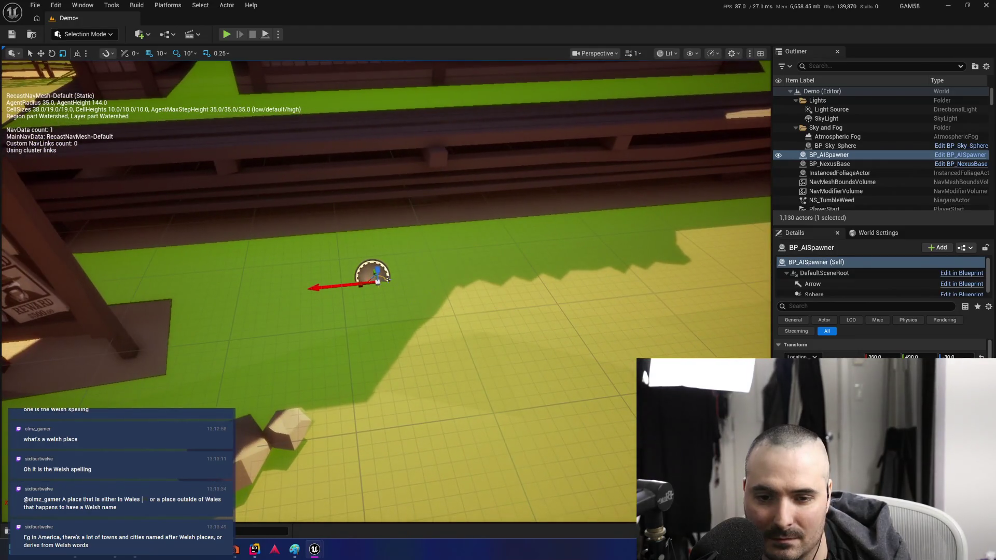
Reselect the placed spawner, return to its Blueprint, and clear the 'coll' Details filter
{"action": "left_click", "coordinate": [387, 288]}
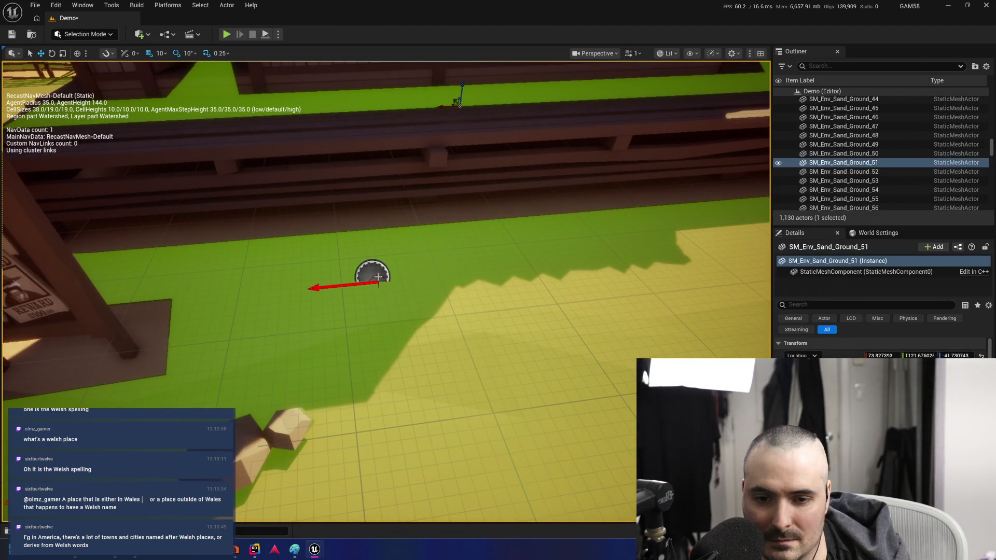
{"action": "left_click", "coordinate": [379, 277]}
{"action": "key", "text": "alt+Tab"}
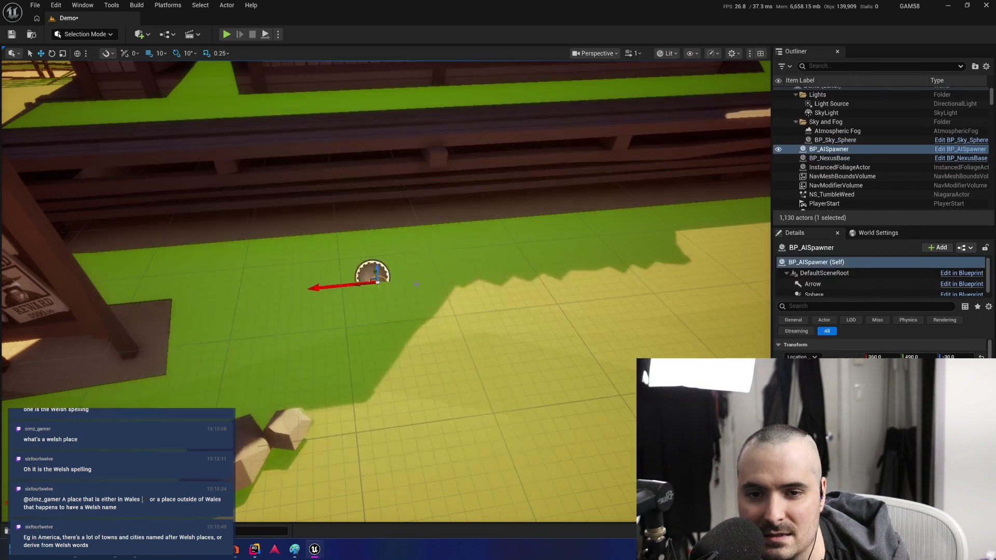
{"action": "key", "text": "Home"}
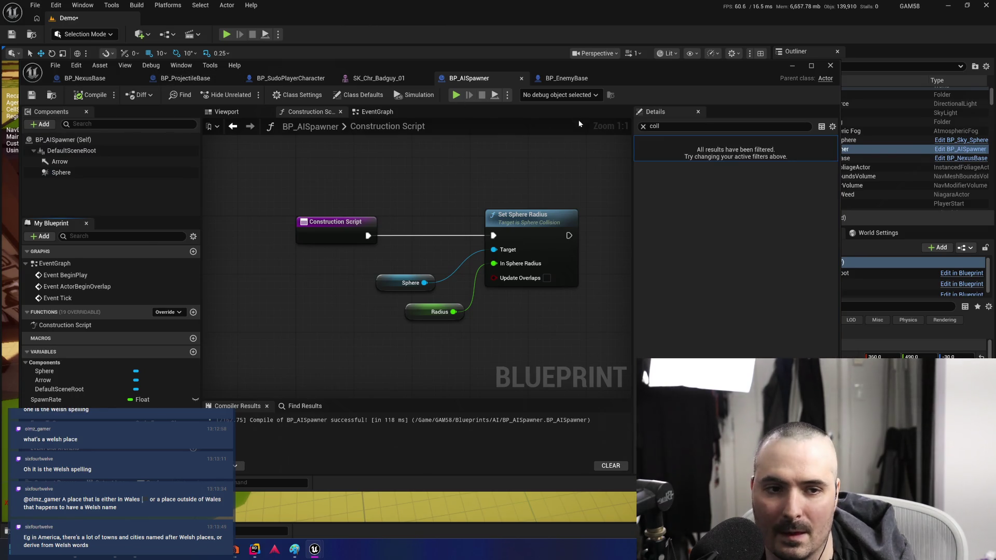
{"action": "left_click", "coordinate": [643, 126]}
{"action": "left_click", "coordinate": [653, 154]}
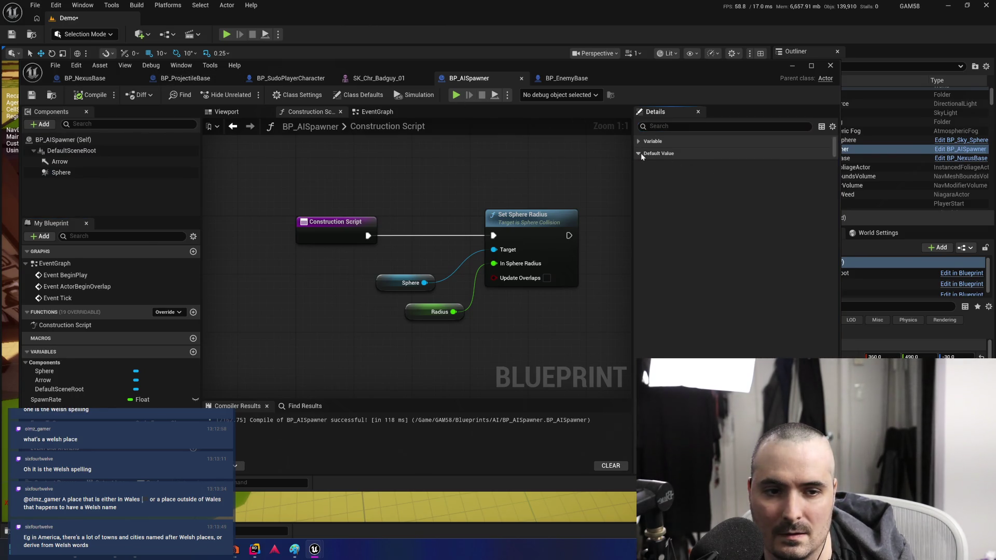
Set the Radius default value to 50, compile, and close the Blueprint editor
{"action": "left_click", "coordinate": [740, 166]}
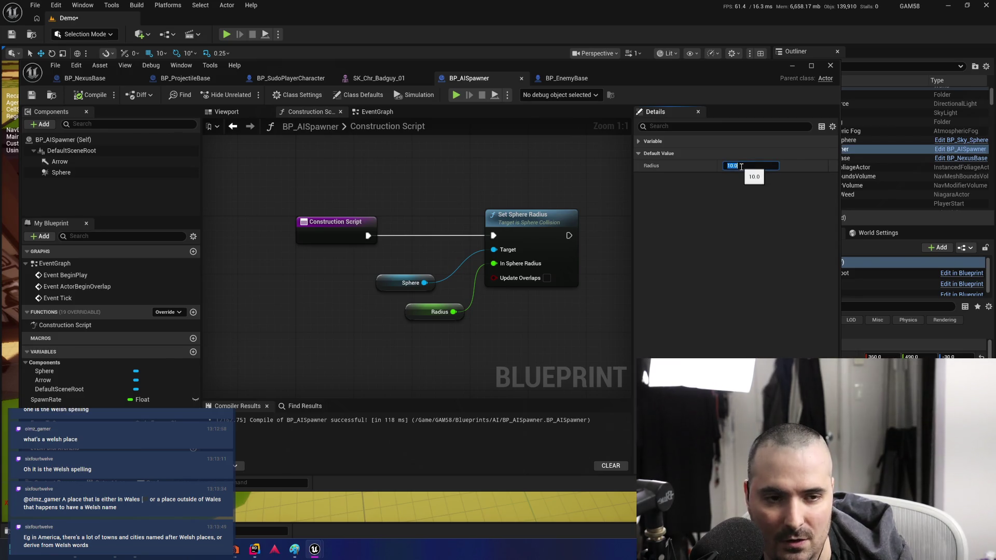
{"action": "type", "text": "50"}
{"action": "key", "text": "Return"}
{"action": "left_click", "coordinate": [88, 96]}
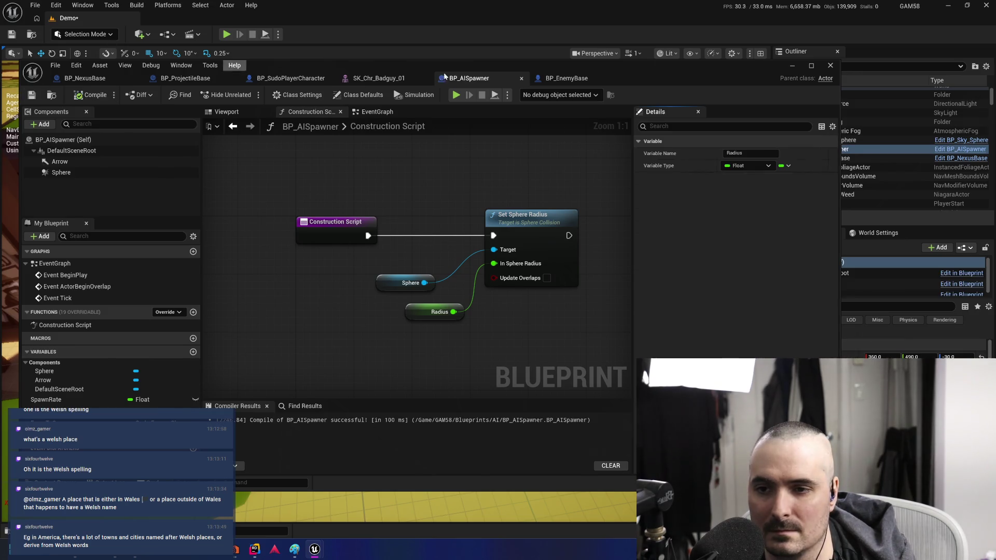
{"action": "left_click", "coordinate": [830, 66]}
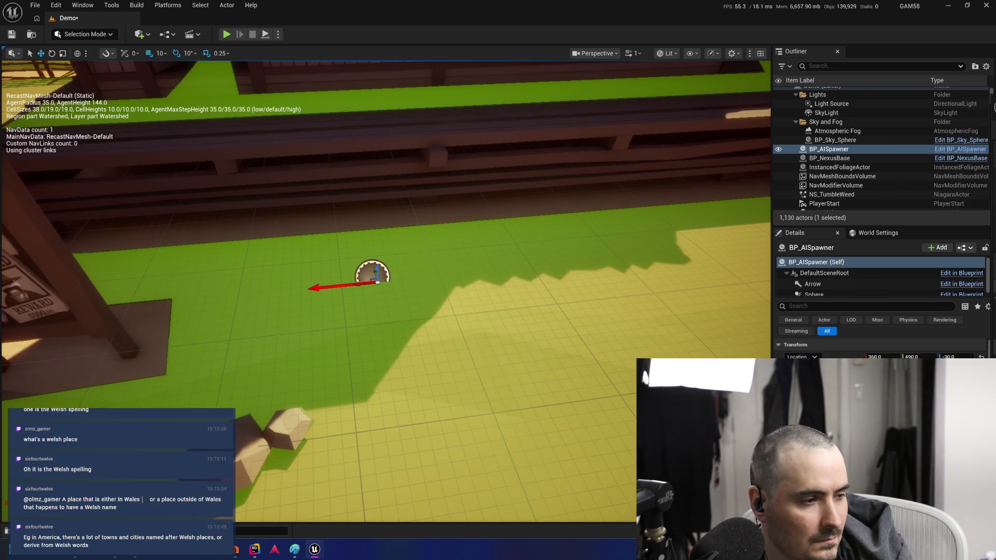
Rotate the spawner beside the building to -90 degrees
{"action": "left_click_drag", "start_coordinate": [519, 311], "coordinate": [525, 310]}
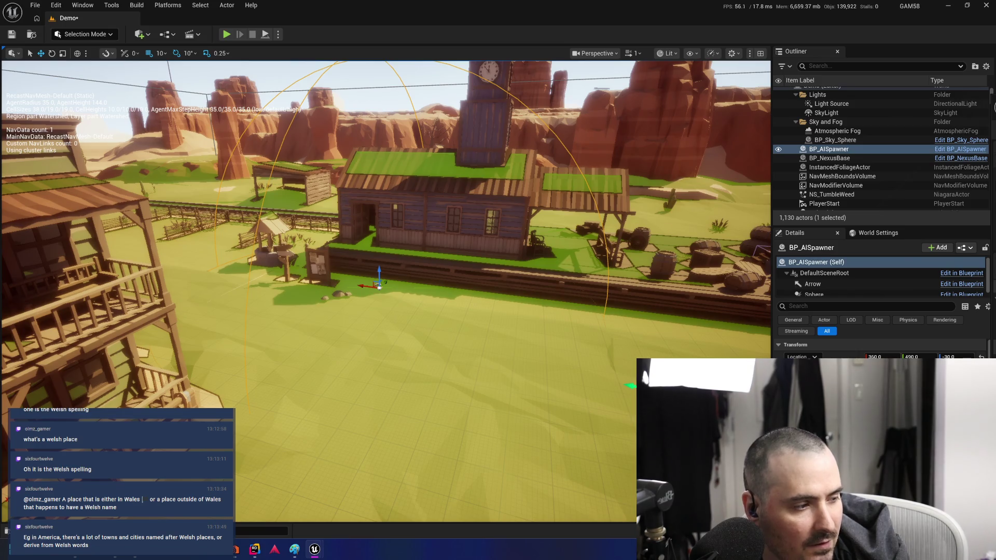
{"action": "left_click_drag", "start_coordinate": [525, 310], "coordinate": [525, 310]}
{"action": "left_click_drag", "start_coordinate": [449, 284], "coordinate": [475, 288]}
{"action": "key", "text": "e"}
{"action": "key", "text": "w"}
Move the spawner to X 1850, Alt-duplicate a copy to X -2570, and save the map
{"action": "mouse_move", "coordinate": [386, 291]}
{"action": "left_mouse_down"}
{"action": "mouse_move", "coordinate": [365, 241]}
{"action": "mouse_move", "coordinate": [381, 163]}
{"action": "mouse_move", "coordinate": [409, 153]}
{"action": "mouse_move", "coordinate": [741, 169]}
{"action": "mouse_move", "coordinate": [658, 300]}
{"action": "left_mouse_up"}
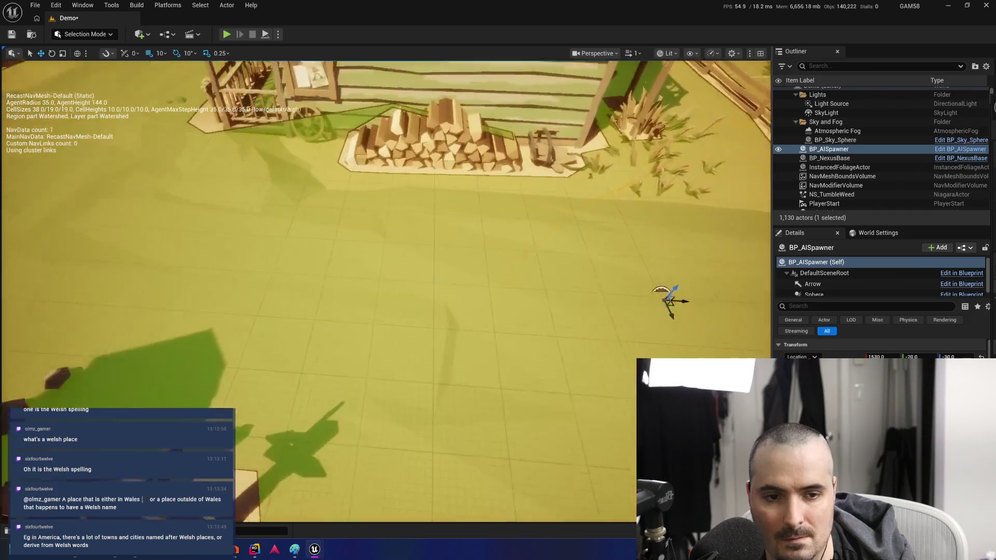
{"action": "scroll", "coordinate": [437, 220], "scroll_direction": "down", "scroll_amount": 10}
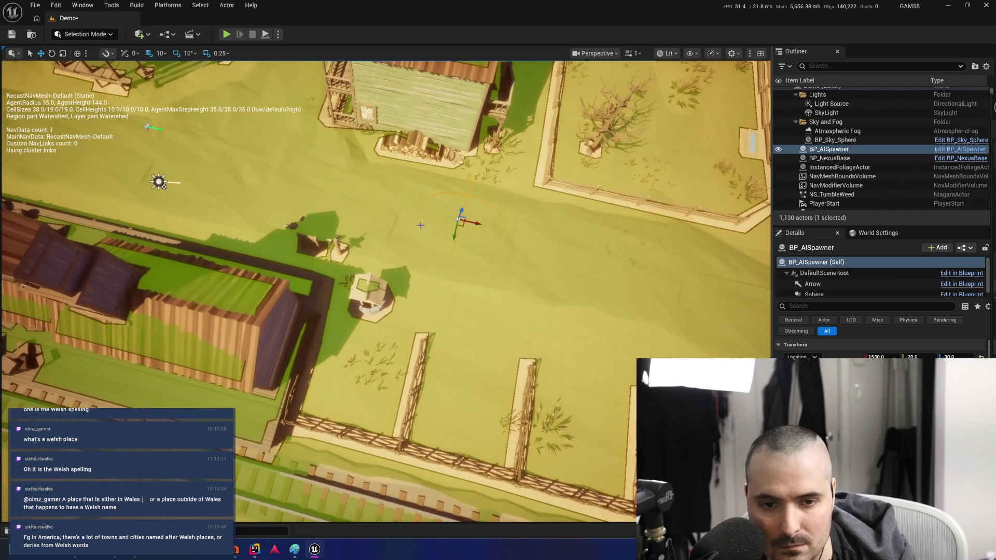
{"action": "mouse_move", "coordinate": [479, 222]}
{"action": "left_mouse_down"}
{"action": "mouse_move", "coordinate": [522, 236]}
{"action": "mouse_move", "coordinate": [204, 156]}
{"action": "mouse_move", "coordinate": [207, 165]}
{"action": "left_mouse_up"}
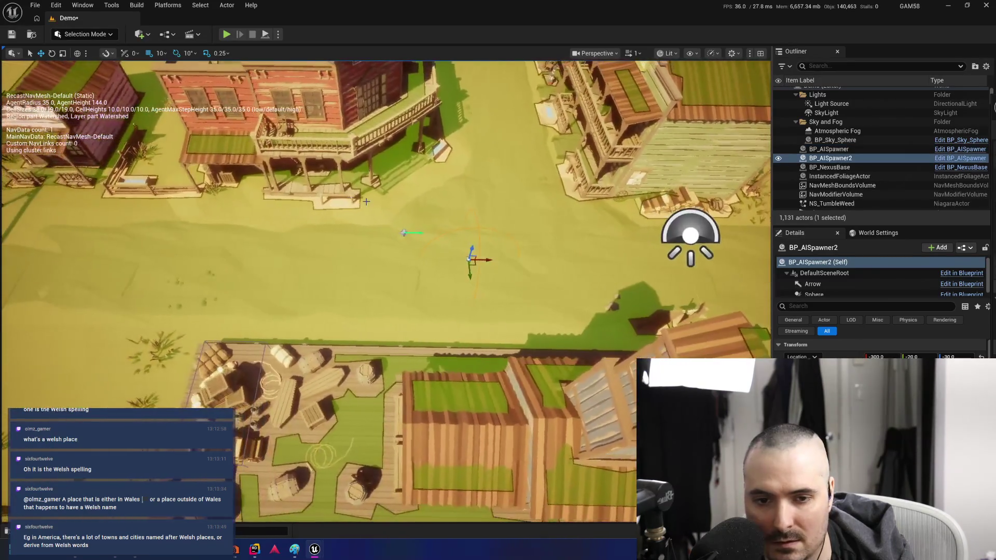
{"action": "left_click_drag", "start_coordinate": [488, 261], "coordinate": [56, 266], "text": "alt"}
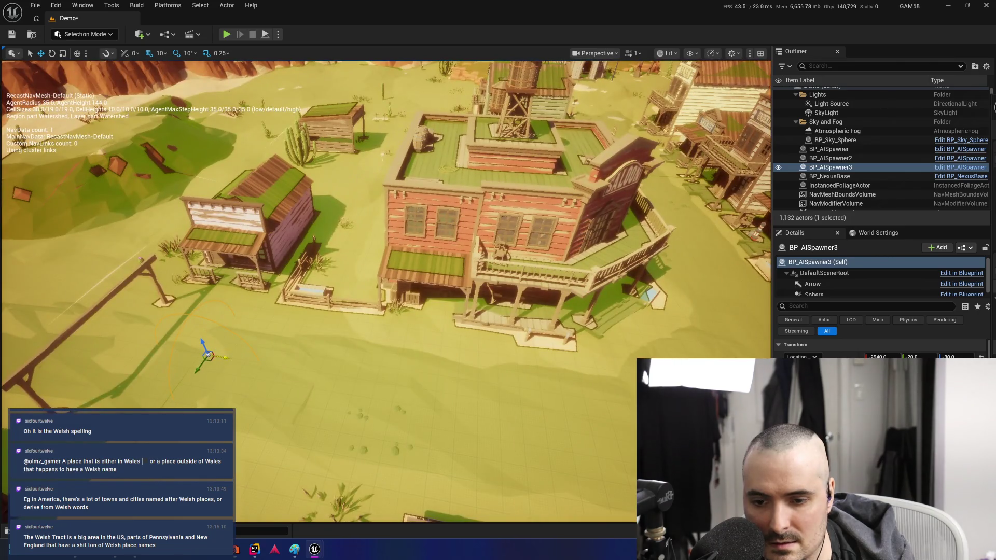
{"action": "mouse_move", "coordinate": [226, 358]}
{"action": "left_mouse_down"}
{"action": "mouse_move", "coordinate": [292, 370]}
{"action": "mouse_move", "coordinate": [57, 332]}
{"action": "mouse_move", "coordinate": [114, 311]}
{"action": "mouse_move", "coordinate": [166, 259]}
{"action": "left_mouse_up"}
{"action": "key", "text": "ctrl+s"}
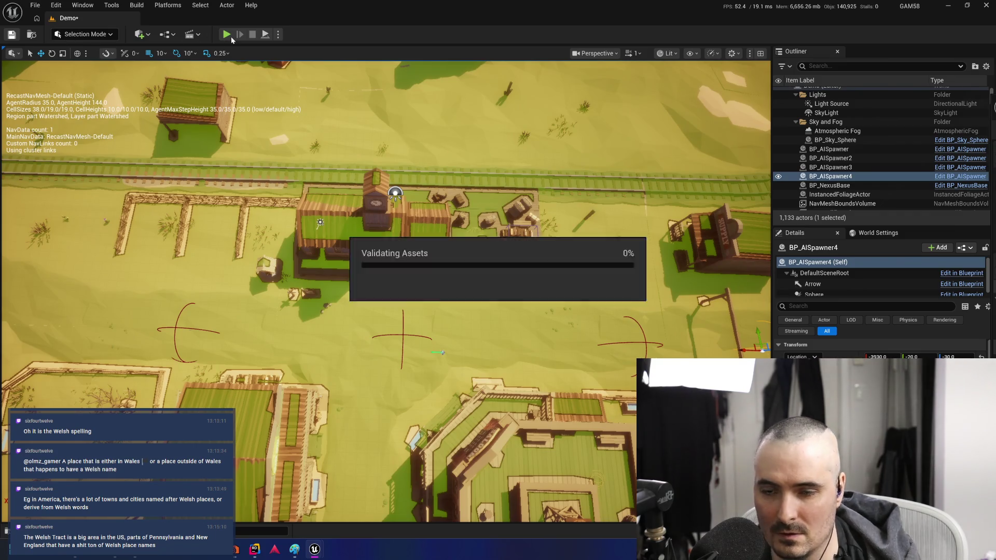
Play-test the level, walking down the street toward the spawned bad guys, then stop
{"action": "left_click", "coordinate": [227, 34]}
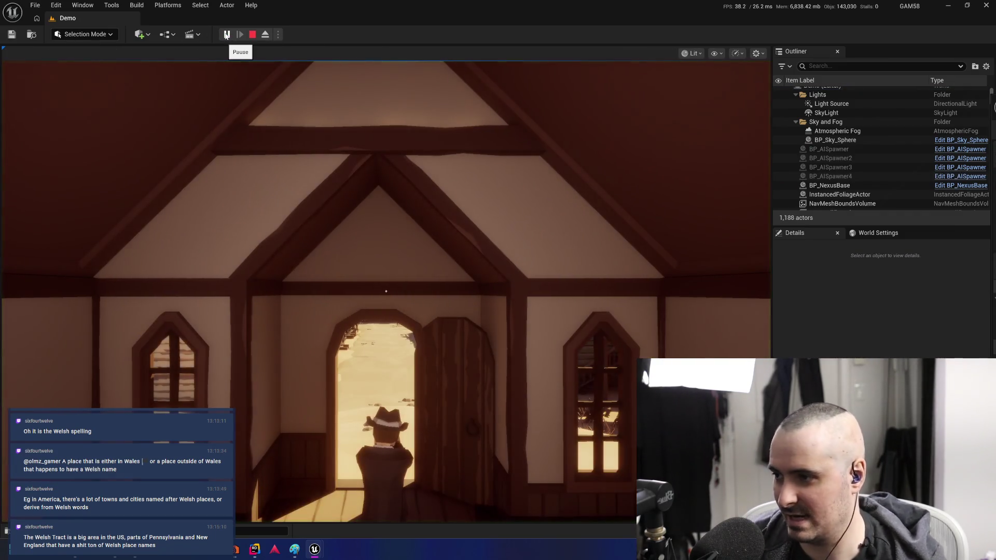
{"action": "left_click", "coordinate": [456, 378]}
{"action": "key", "text": "w"}
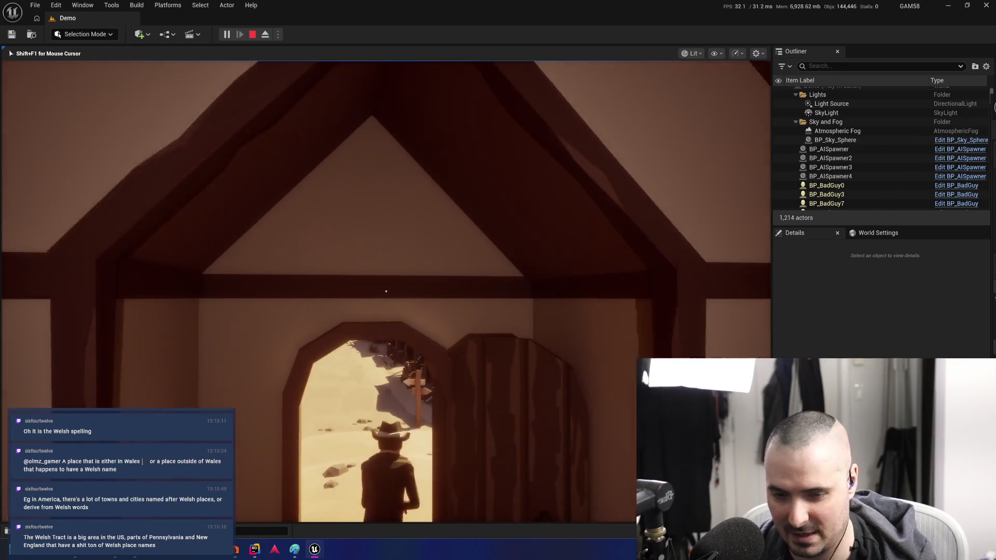
{"action": "key", "text": "w"}
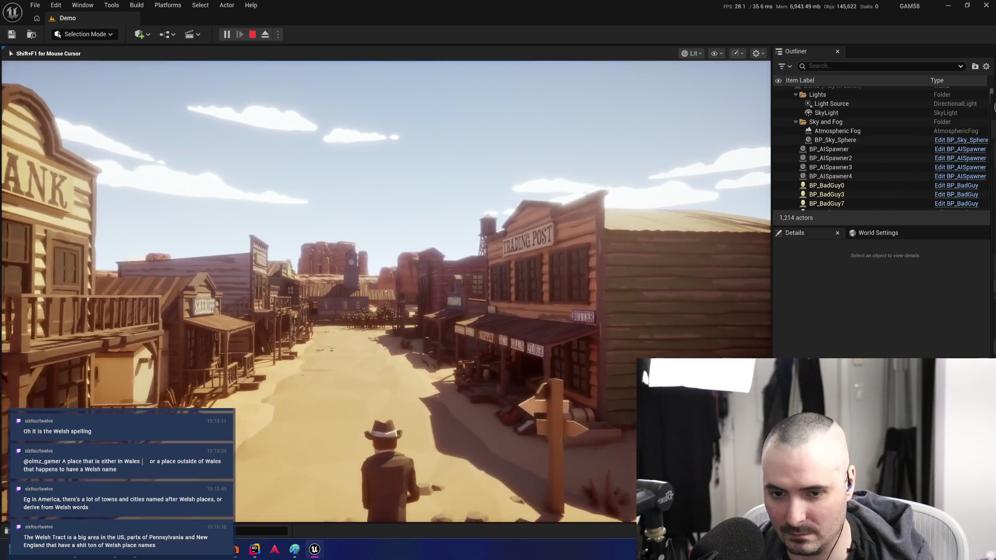
{"action": "key", "text": "w"}
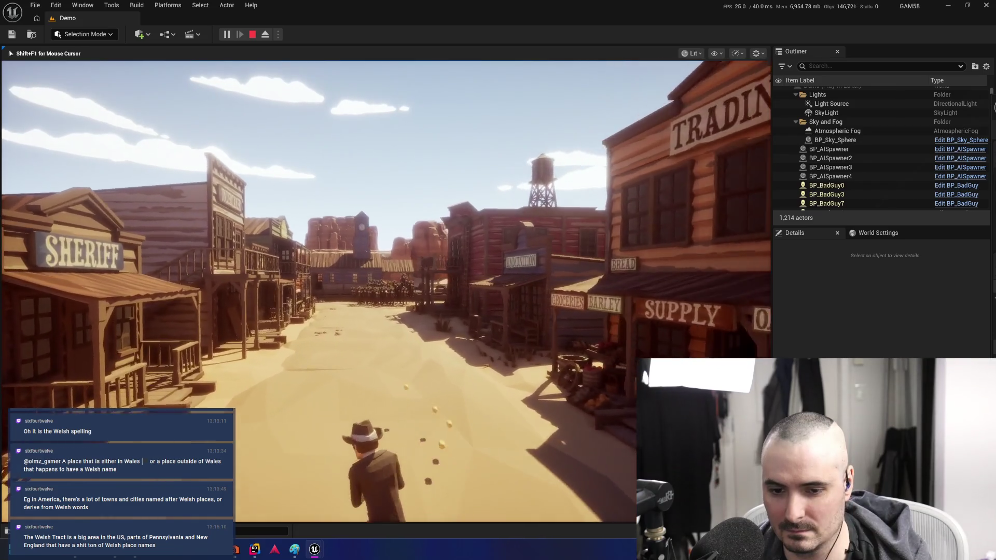
{"action": "key", "text": "w"}
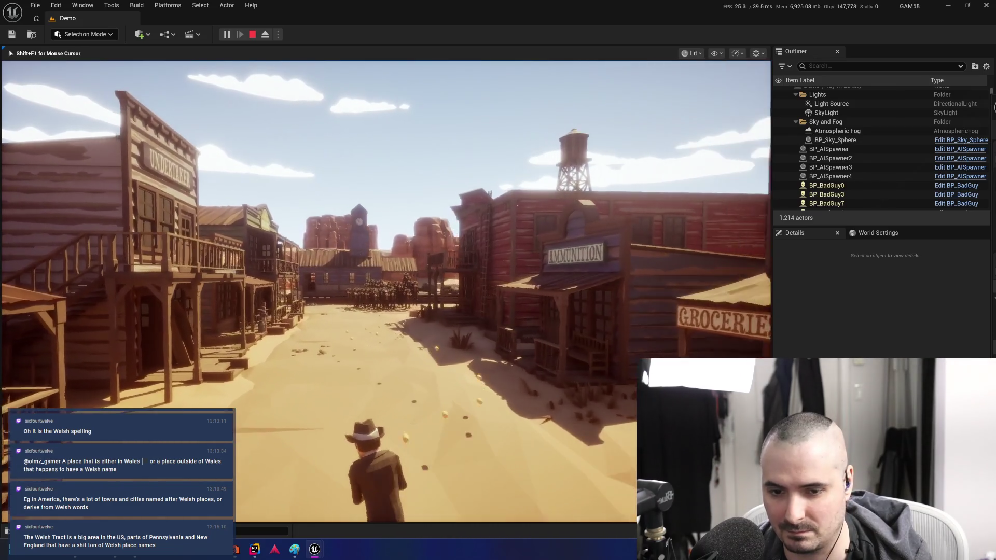
{"action": "key", "text": "w"}
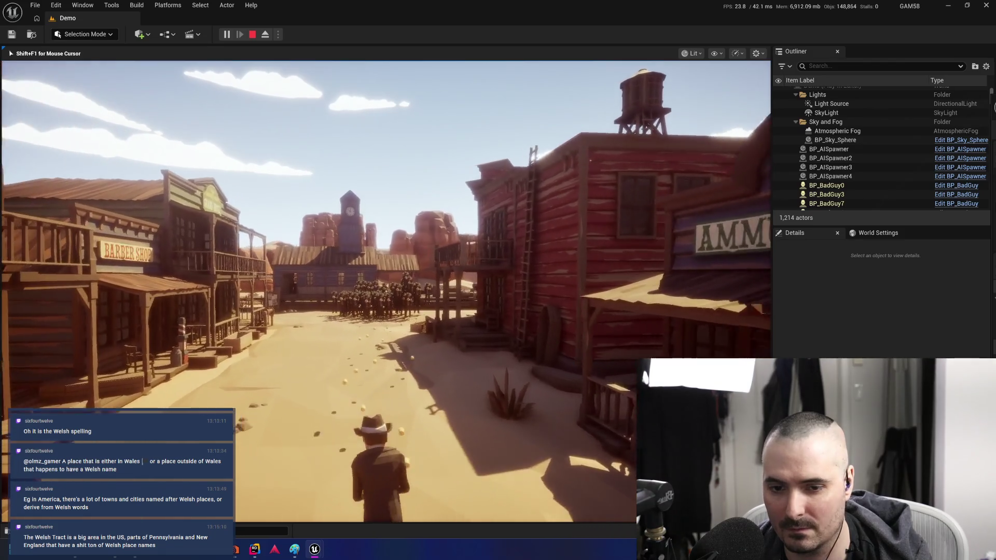
{"action": "key", "text": "w"}
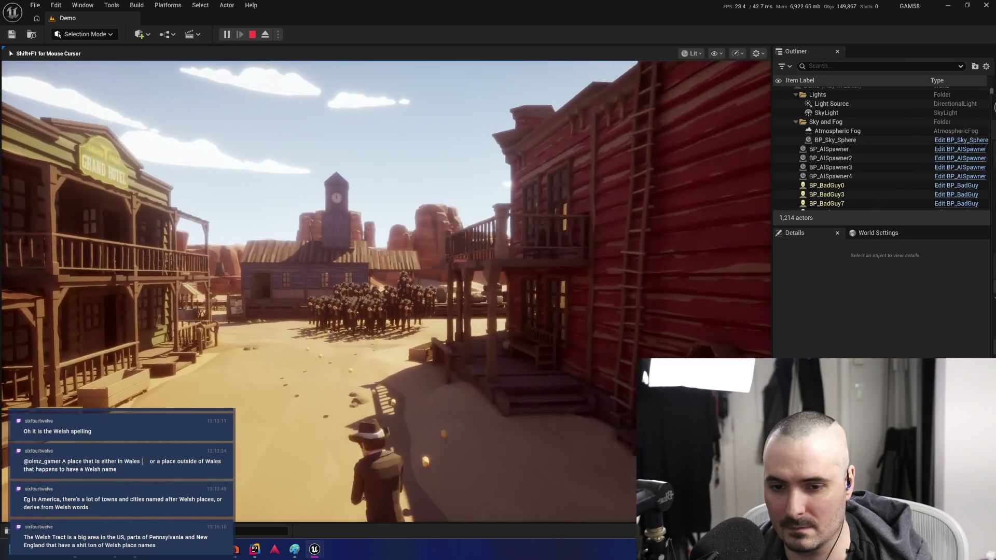
{"action": "key", "text": "w"}
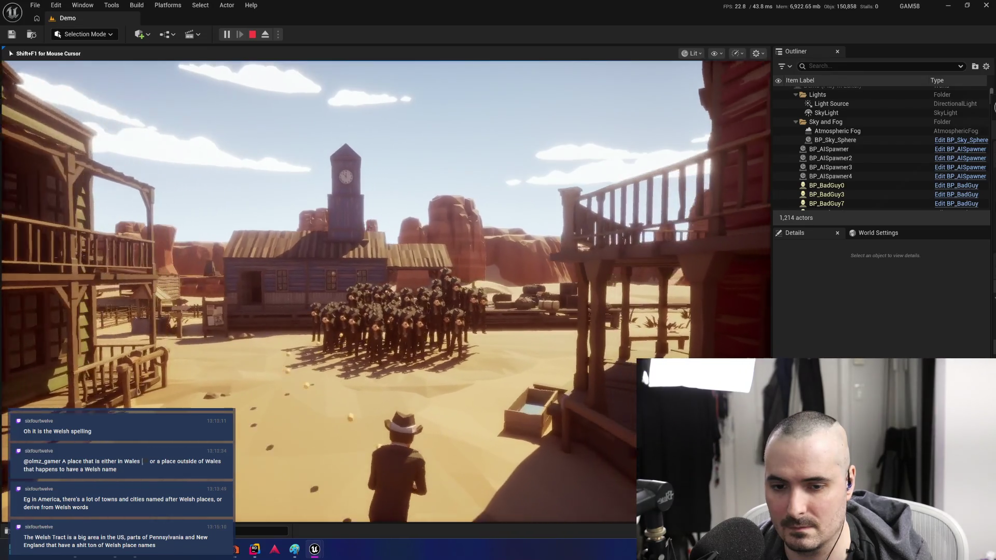
{"action": "key", "text": "w"}
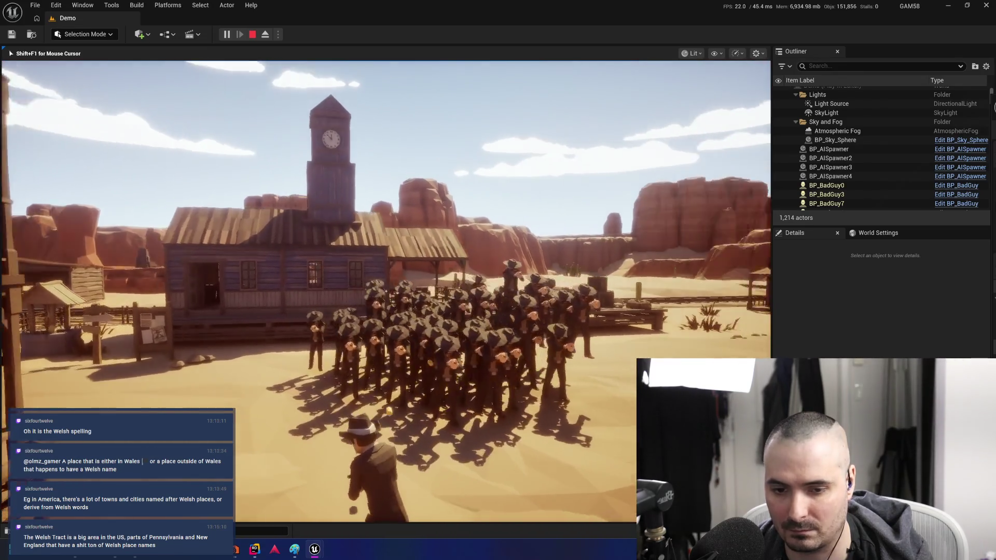
{"action": "key", "text": "w"}
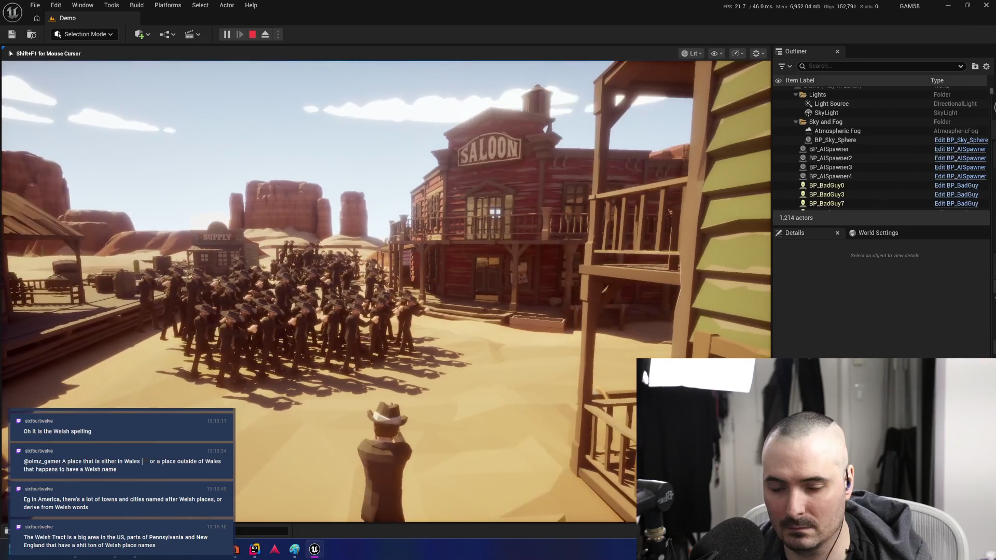
{"action": "key", "text": "Escape"}
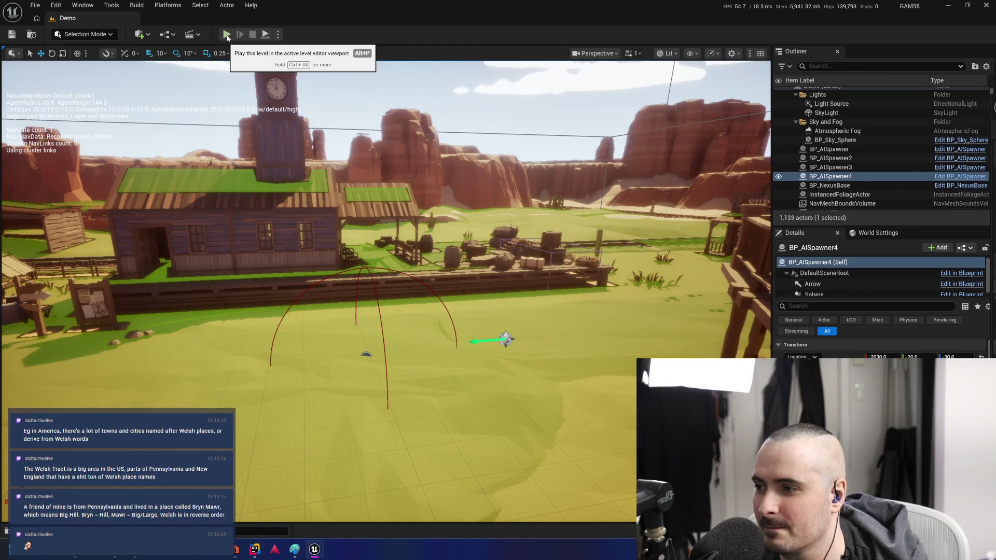
Open the BP_AISpawner Blueprint editor with Ctrl+E and switch to the BP_EnemyBase tab
{"action": "key", "text": "ctrl+e"}
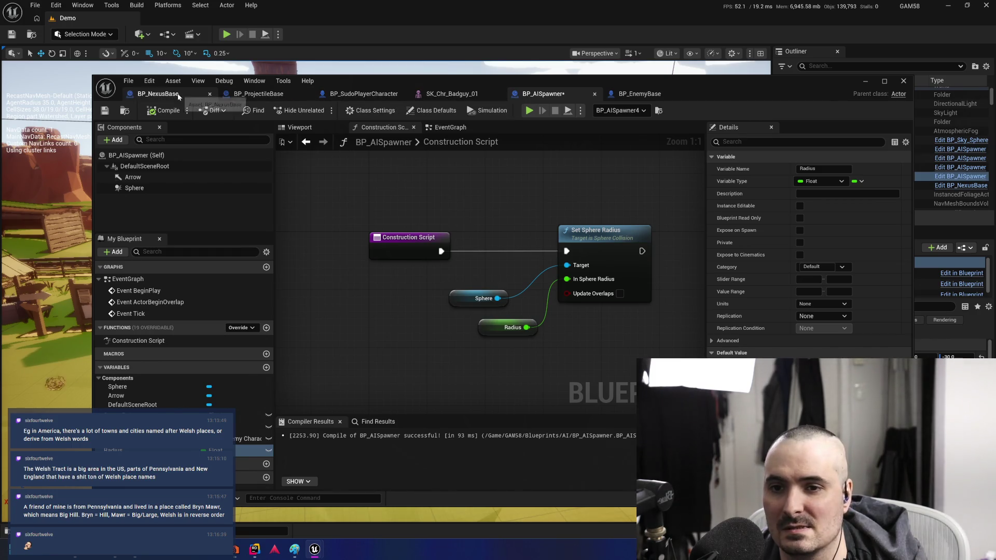
{"action": "left_click", "coordinate": [640, 94]}
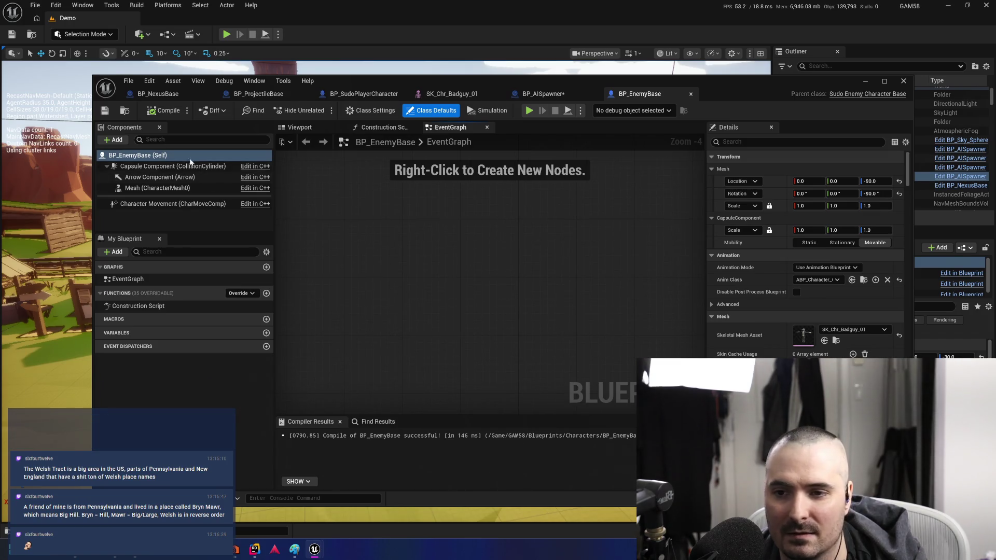
Search the node list (OnPoi, PointDa, OnDama, Damage, AnyDa) and place an Event AnyDamage node
{"action": "right_click", "coordinate": [444, 262]}
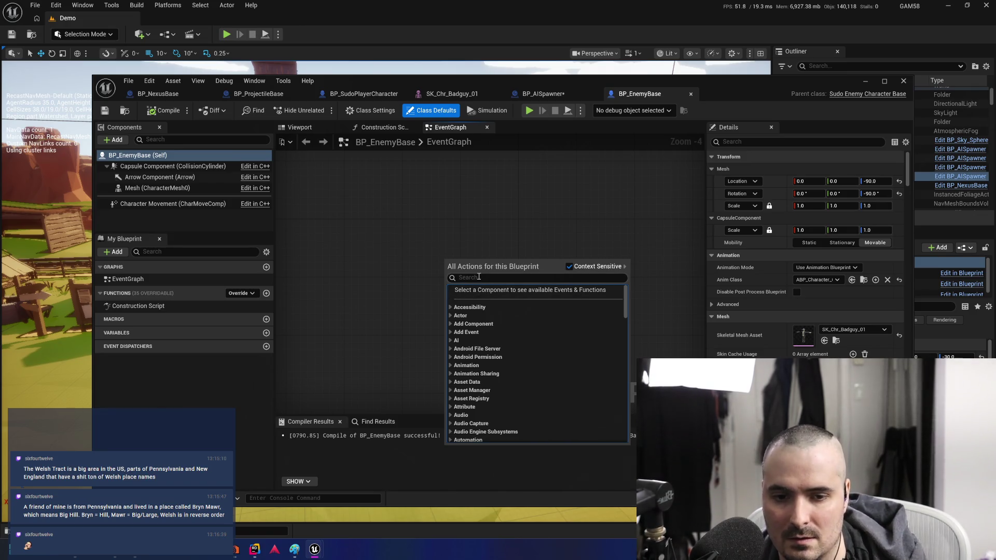
{"action": "type", "text": "OnPoi"}
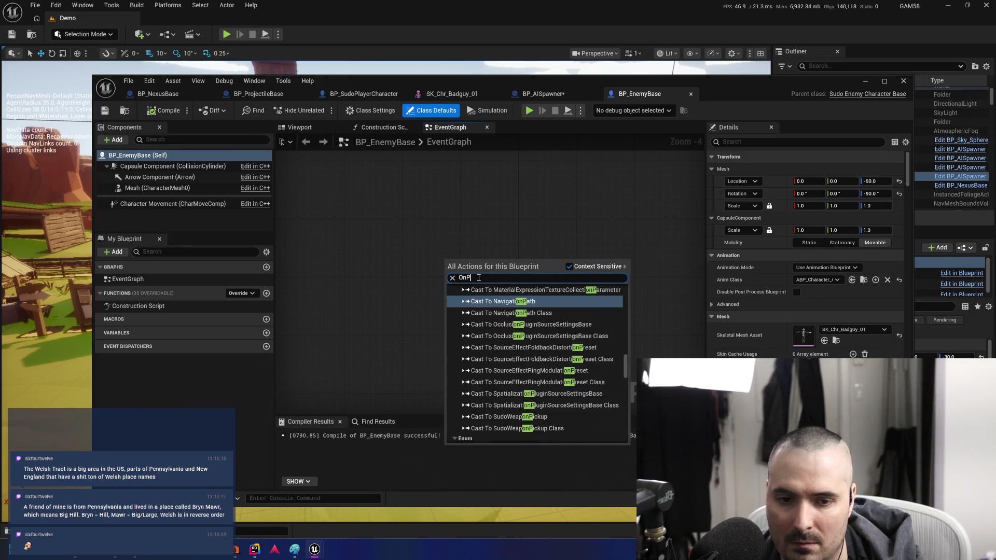
{"action": "key", "text": "BackSpace"}
{"action": "key", "text": "BackSpace"}
{"action": "key", "text": "BackSpace"}
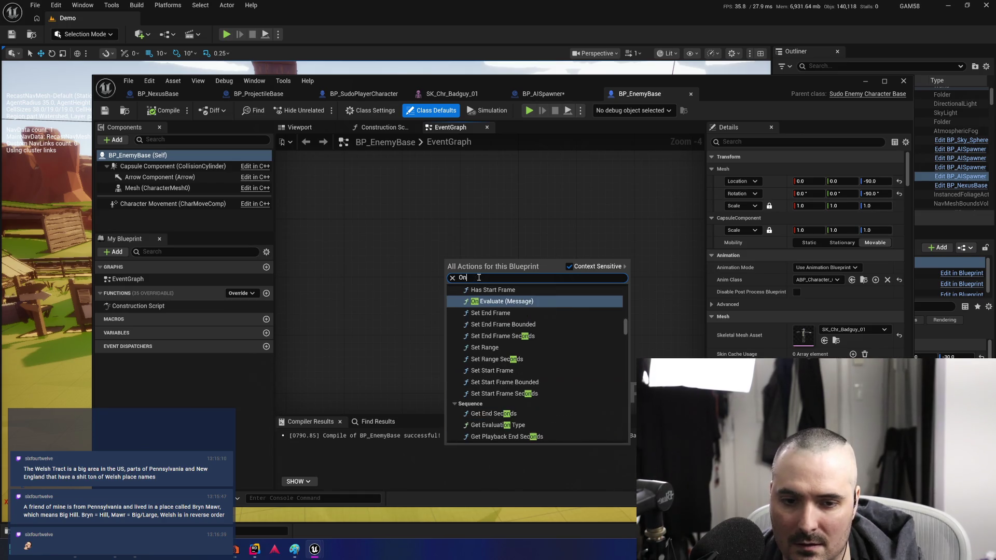
{"action": "key", "text": "BackSpace"}
{"action": "key", "text": "BackSpace"}
{"action": "type", "text": "PointDa"}
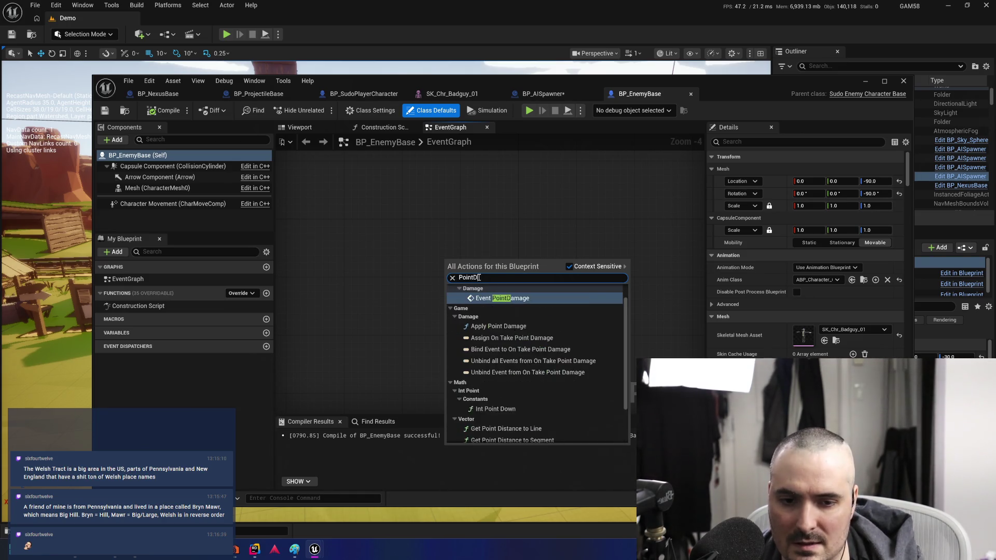
{"action": "key", "text": "BackSpace"}
{"action": "key", "text": "BackSpace"}
{"action": "key", "text": "BackSpace"}
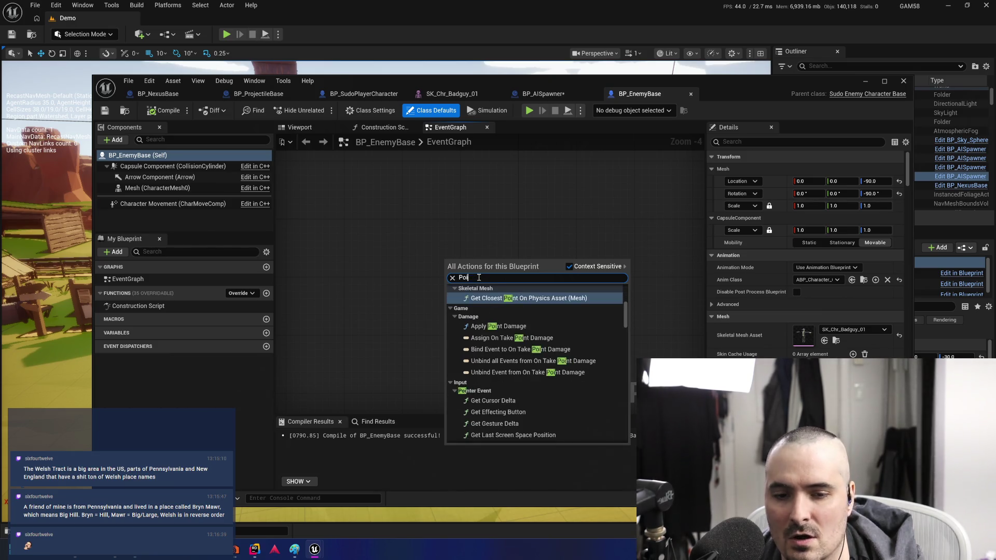
{"action": "type", "text": "OnDama"}
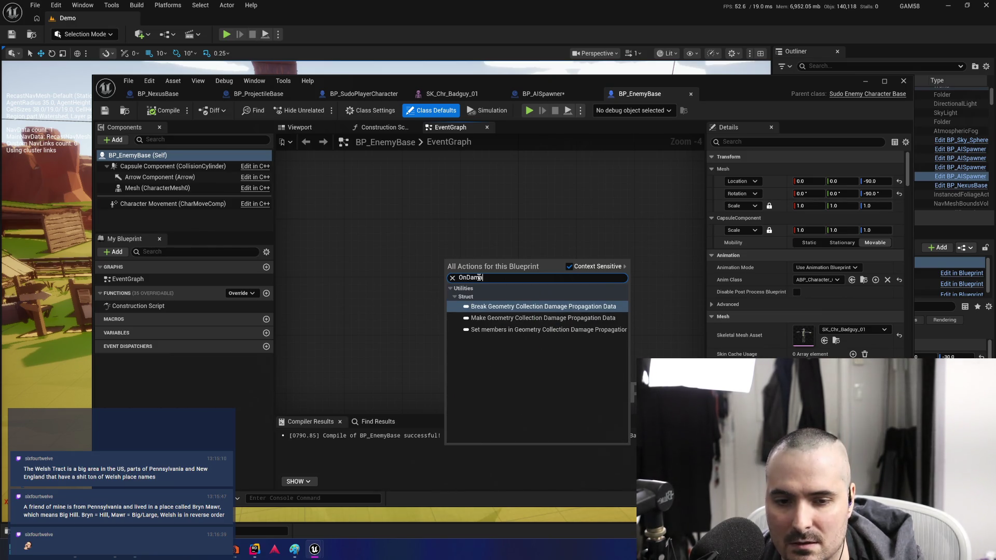
{"action": "key", "text": "BackSpace"}
{"action": "key", "text": "BackSpace"}
{"action": "key", "text": "BackSpace"}
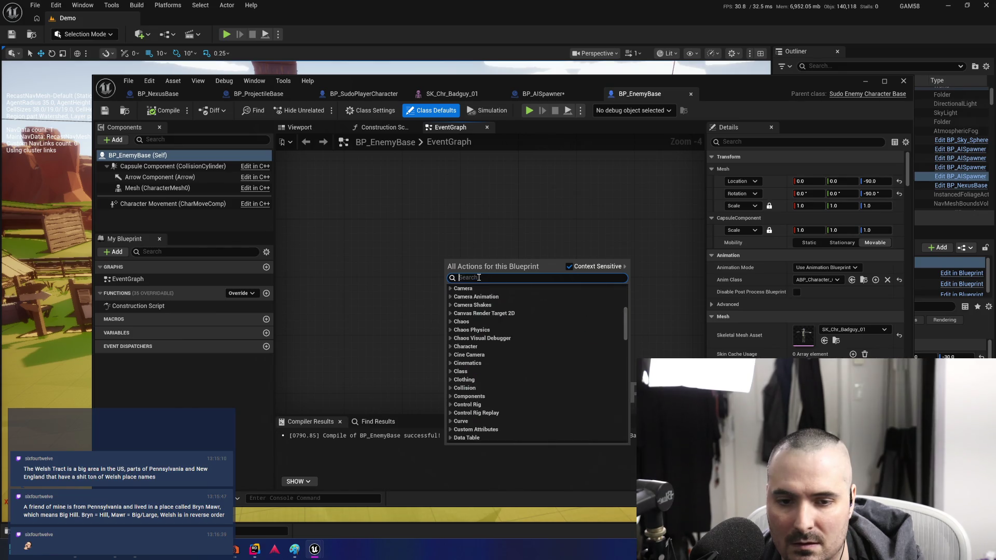
{"action": "type", "text": "Damage"}
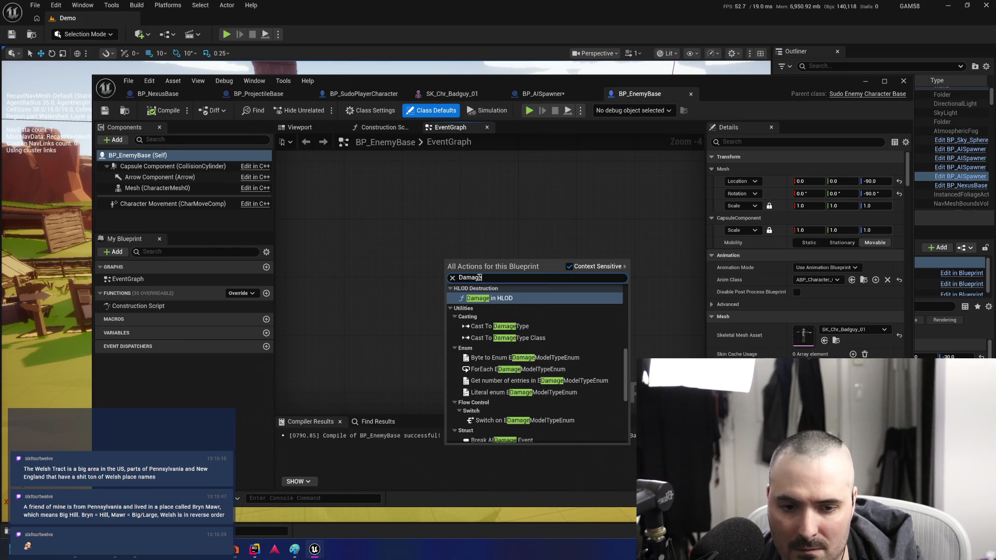
{"action": "scroll", "coordinate": [524, 357], "scroll_direction": "down", "scroll_amount": 5}
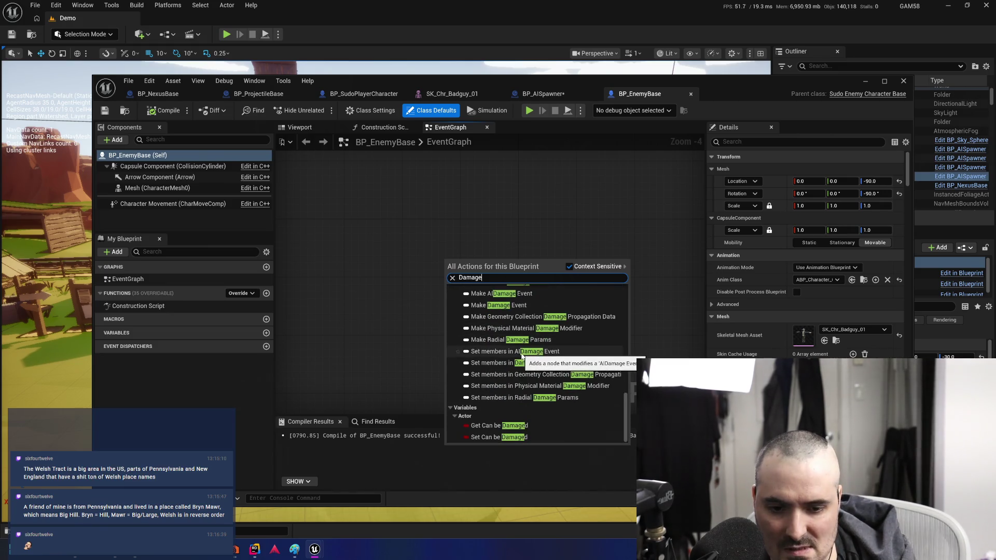
{"action": "type", "text": "AnyDa"}
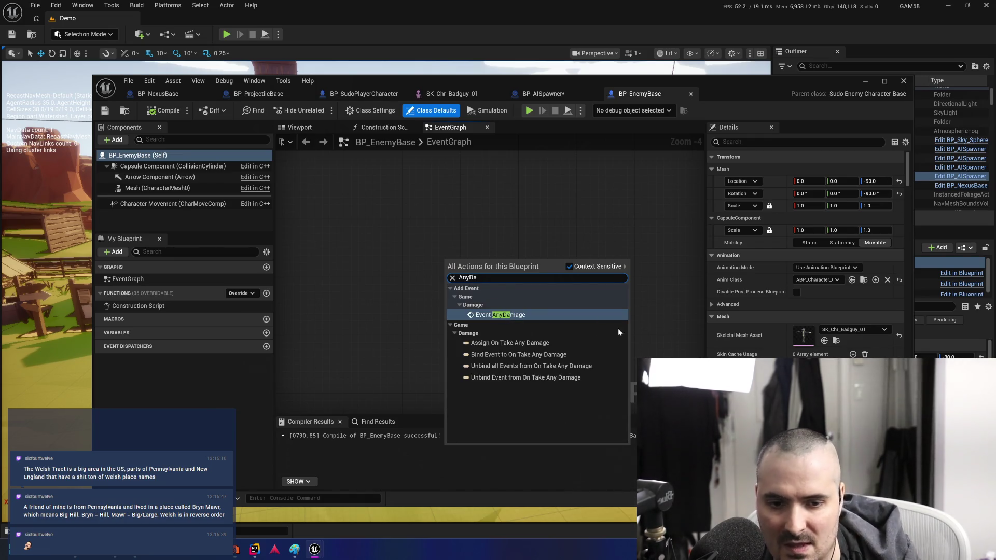
{"action": "left_click", "coordinate": [529, 314]}
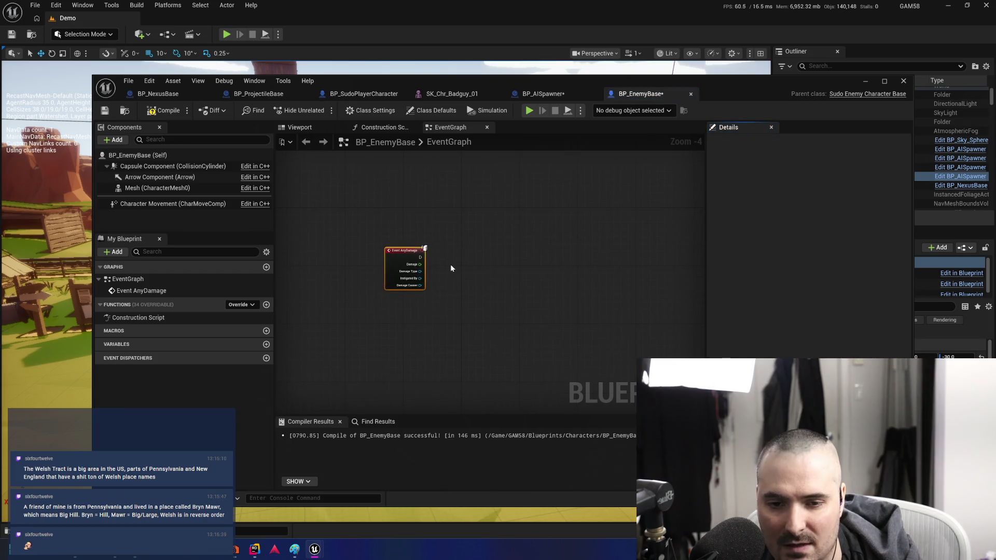
{"action": "scroll", "coordinate": [390, 264], "scroll_direction": "up", "scroll_amount": 4}
Try wires off Event AnyDamage's exec and Damage outputs, searching 'get' and 'TakeD', then cancel
{"action": "left_click_drag", "start_coordinate": [388, 249], "coordinate": [477, 247]}
{"action": "left_click", "coordinate": [470, 216]}
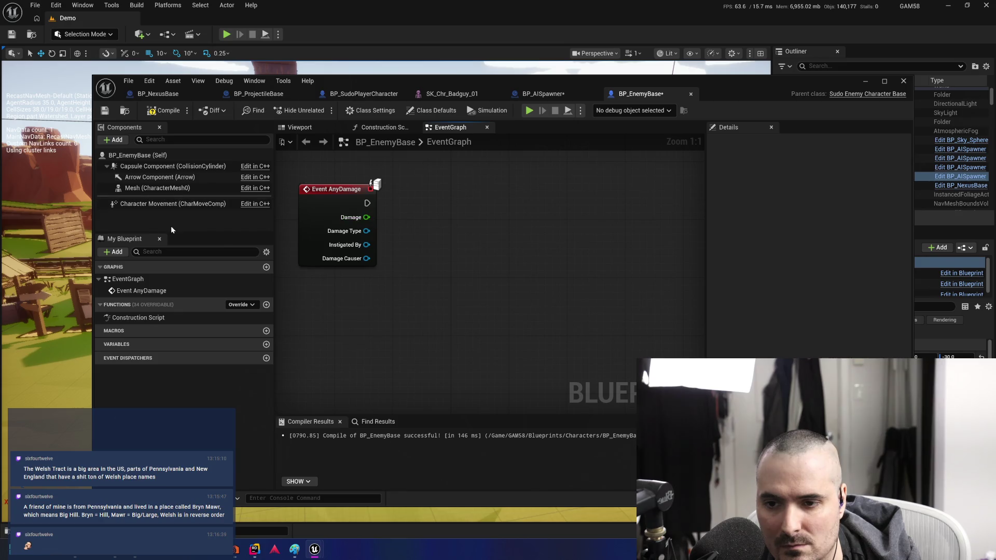
{"action": "mouse_move", "coordinate": [367, 217]}
{"action": "left_mouse_down"}
{"action": "mouse_move", "coordinate": [436, 228]}
{"action": "mouse_move", "coordinate": [444, 217]}
{"action": "left_mouse_up"}
{"action": "type", "text": "Take"}
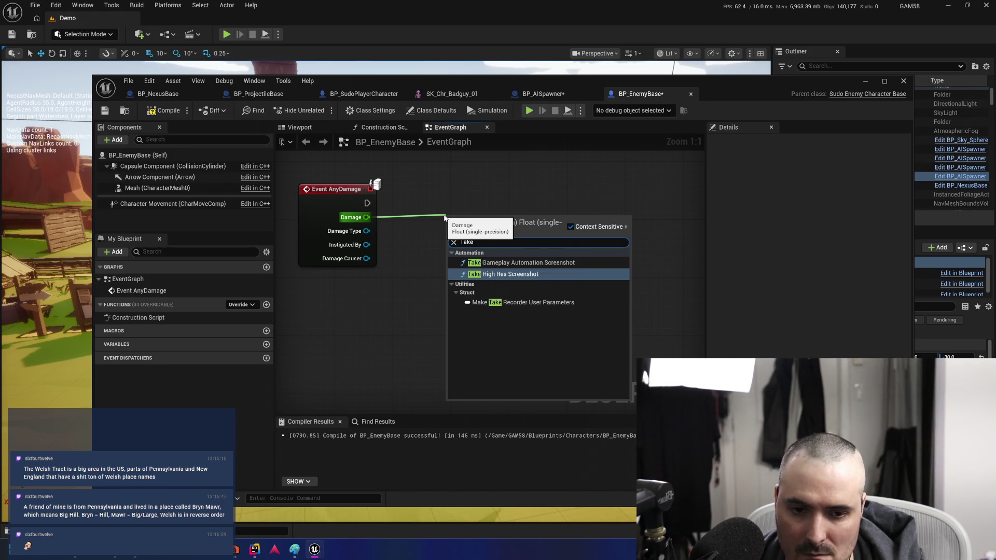
{"action": "type", "text": "Damage"}
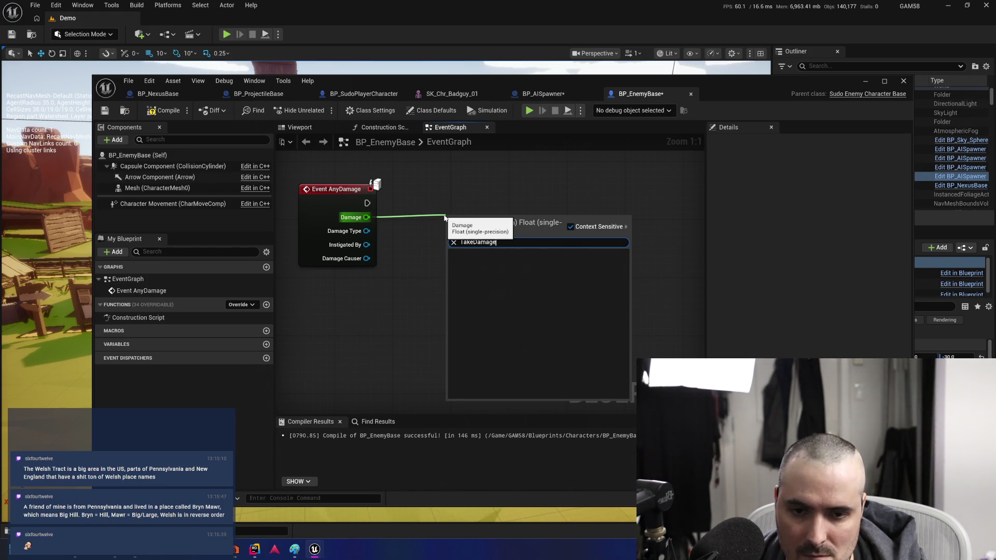
{"action": "key", "text": "Escape"}
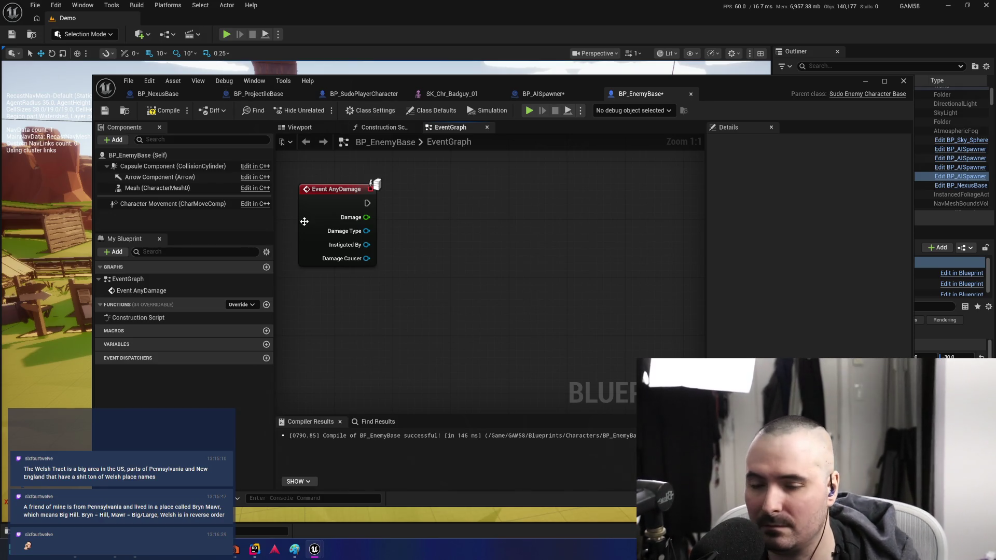
Select and reposition the Event AnyDamage node in the graph and save BP_EnemyBase
{"action": "left_click_drag", "start_coordinate": [431, 180], "coordinate": [350, 282]}
{"action": "mouse_move", "coordinate": [446, 276]}
{"action": "left_mouse_down"}
{"action": "mouse_move", "coordinate": [481, 256]}
{"action": "mouse_move", "coordinate": [538, 285]}
{"action": "left_mouse_up"}
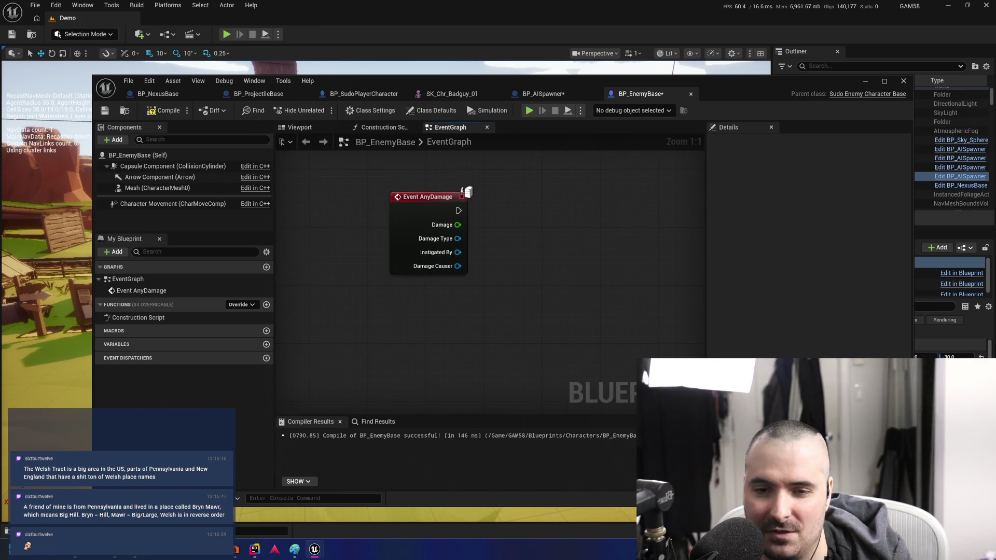
{"action": "left_click_drag", "start_coordinate": [521, 217], "coordinate": [476, 232]}
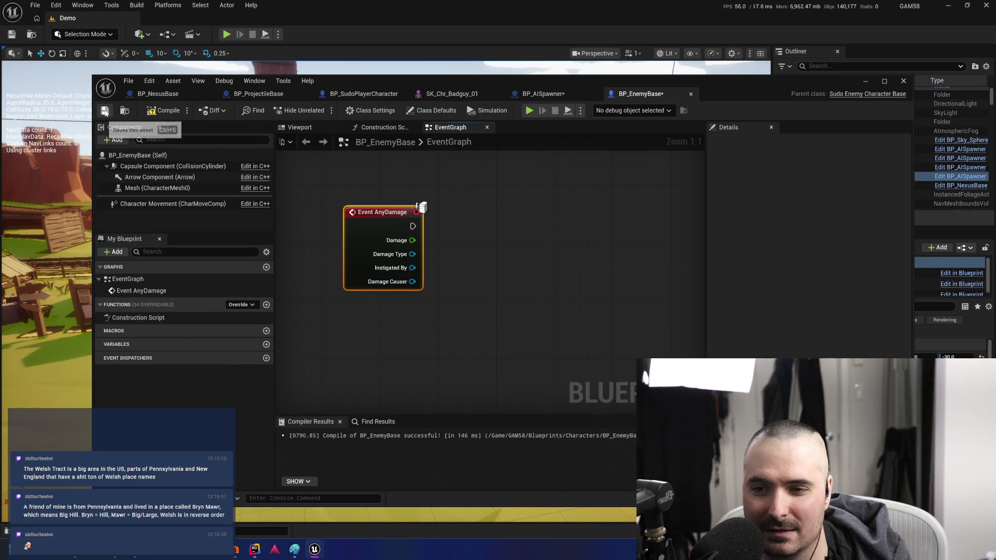
{"action": "left_click", "coordinate": [104, 110]}
{"action": "left_click", "coordinate": [560, 206]}
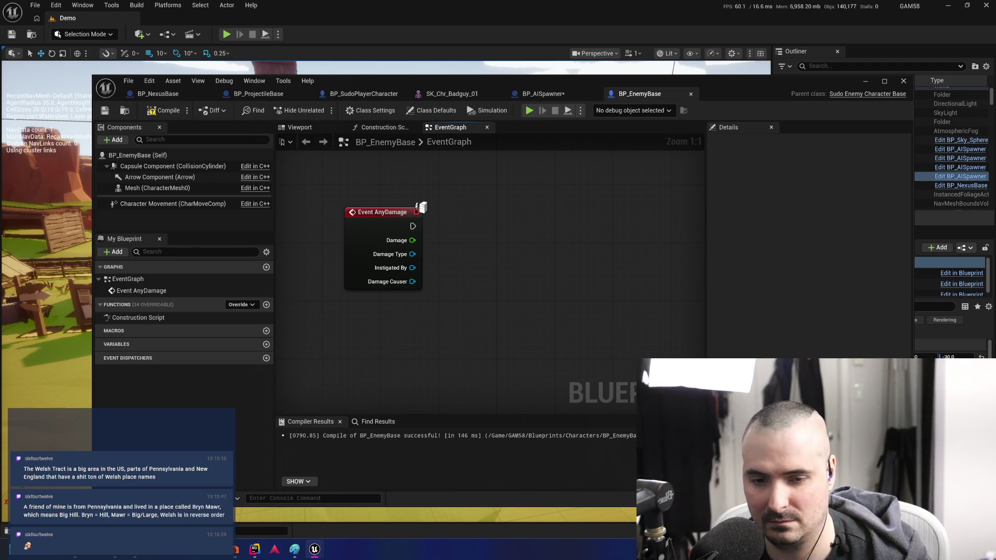
{"action": "left_click_drag", "start_coordinate": [459, 269], "coordinate": [546, 266]}
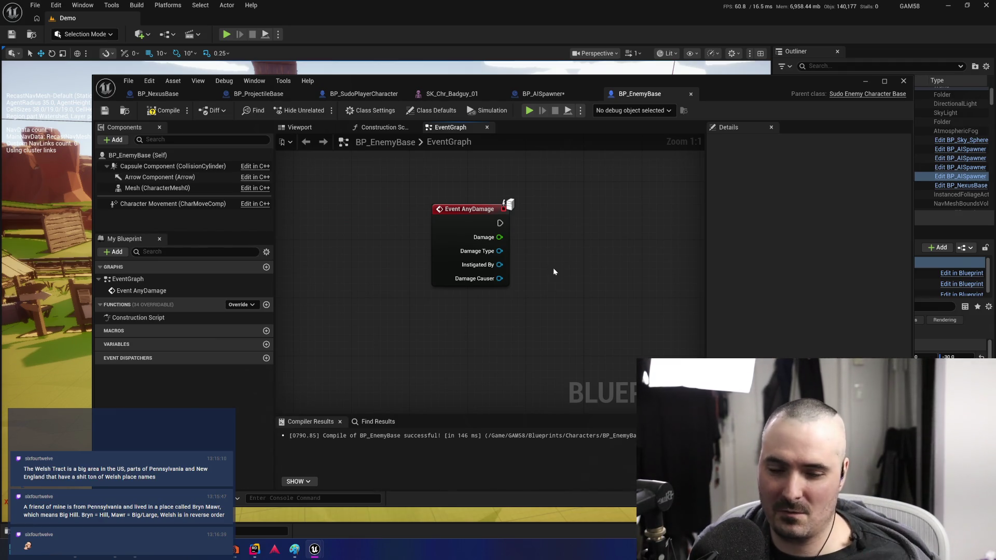
Delete the Event AnyDamage node, save the blueprint, and bring Rider to the front
{"action": "left_click_drag", "start_coordinate": [553, 169], "coordinate": [465, 289]}
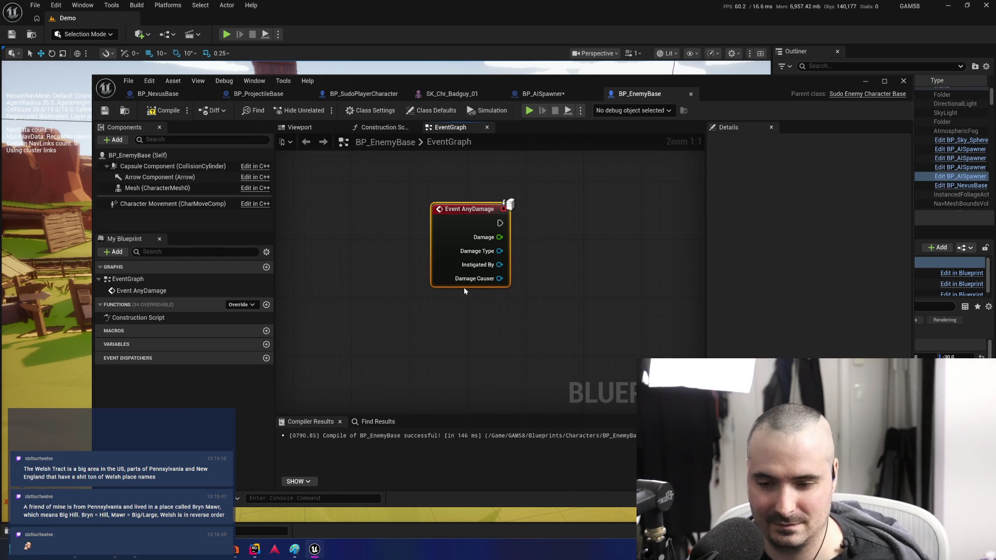
{"action": "key", "text": "Delete"}
{"action": "left_click", "coordinate": [105, 111]}
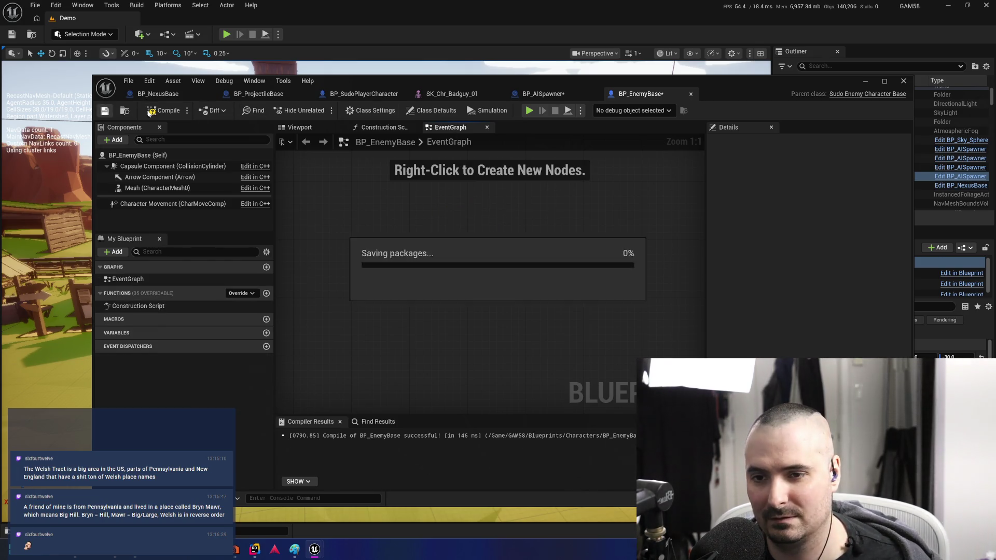
{"action": "left_click", "coordinate": [254, 549]}
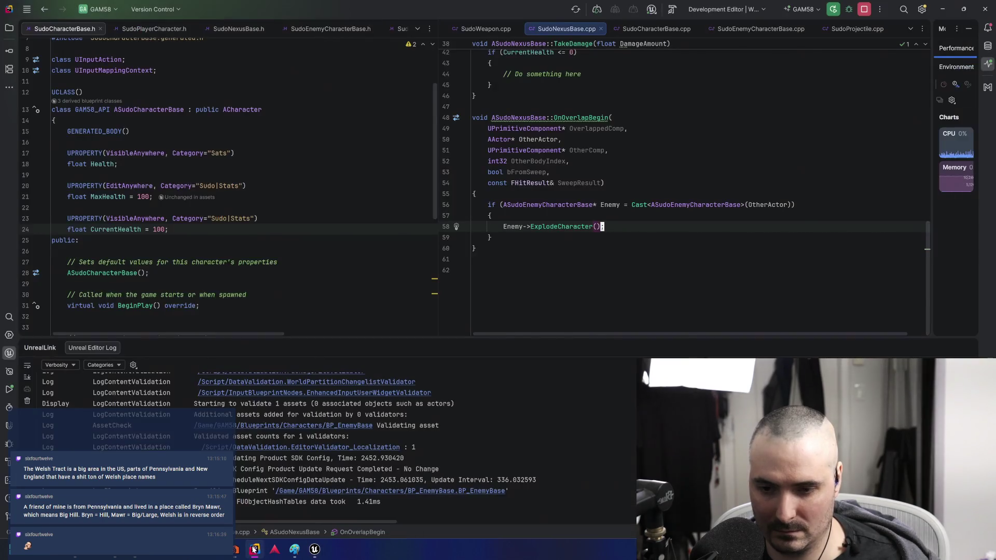
Close the Unreal editor, saving its pending content
{"action": "left_click", "coordinate": [314, 550]}
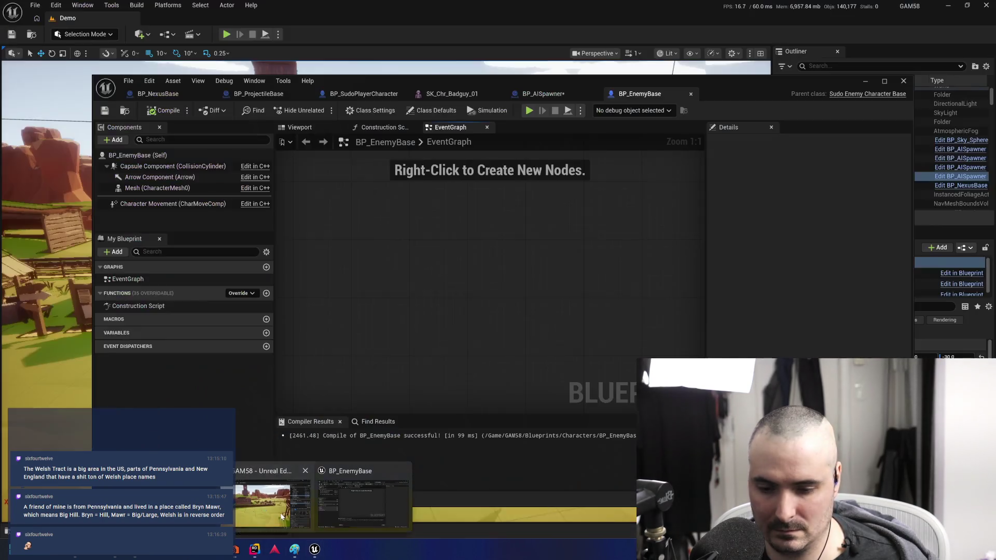
{"action": "left_click", "coordinate": [984, 7]}
{"action": "left_click", "coordinate": [519, 376]}
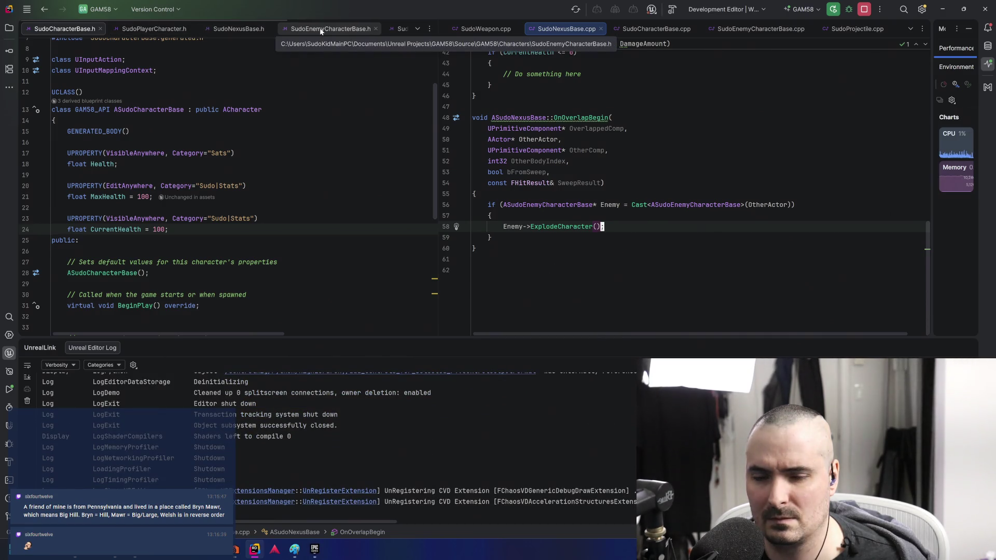
Add a UFUNCTION() void TakeAnyDamage(); declaration below ResetCharacter in SudoCharacterBase.h
{"action": "scroll", "coordinate": [201, 246], "scroll_direction": "down", "scroll_amount": 8}
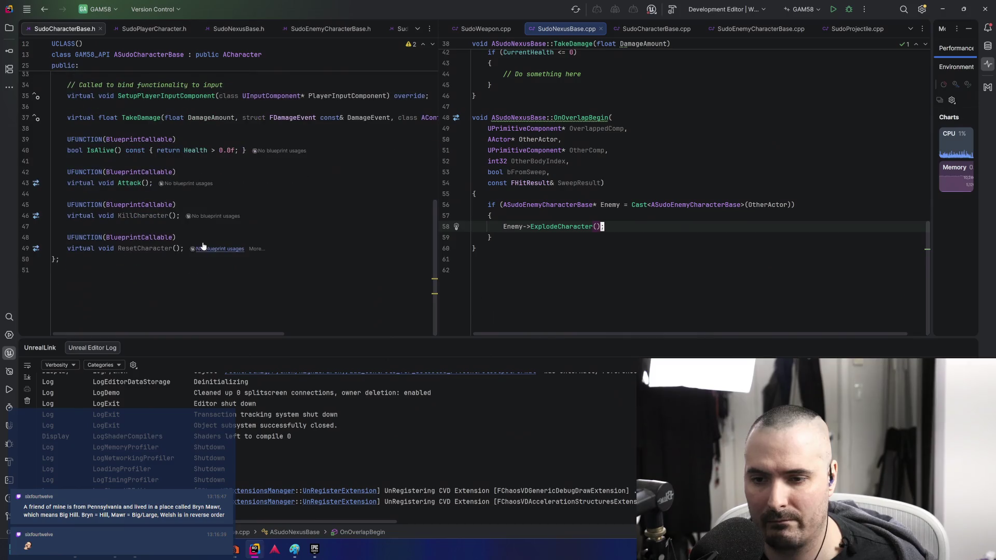
{"action": "left_click", "coordinate": [341, 251]}
{"action": "key", "text": "Return"}
{"action": "key", "text": "Return"}
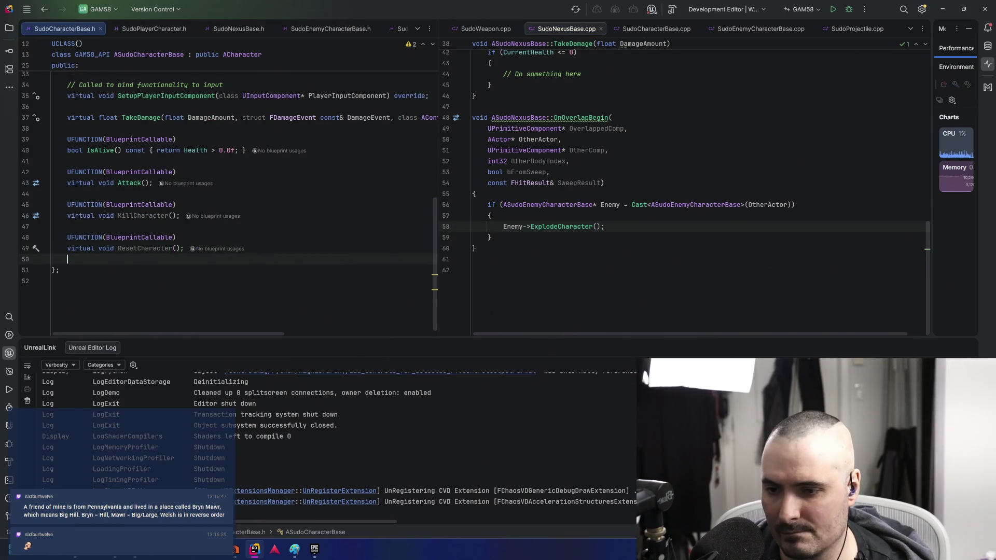
{"action": "type", "text": "UFUNCTIO"}
{"action": "key", "text": "Return"}
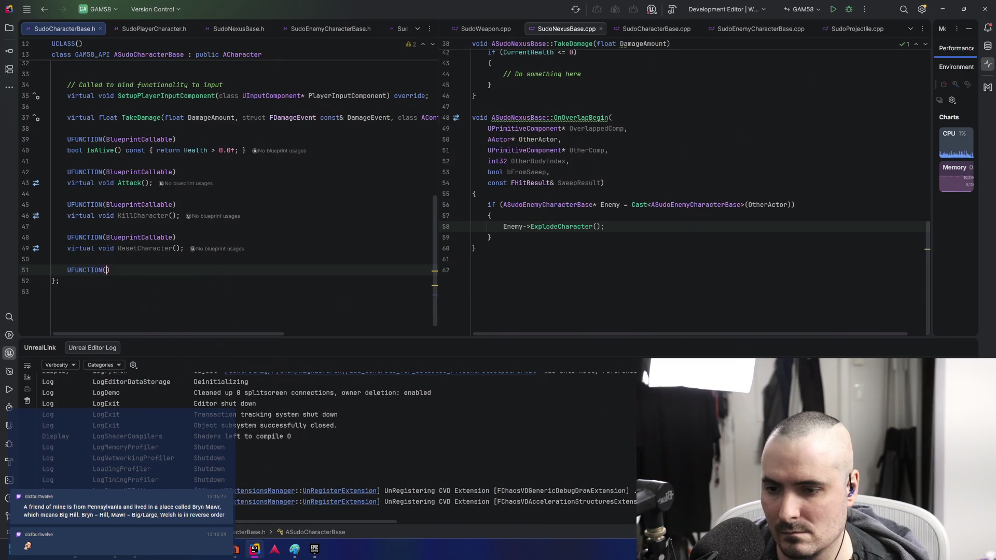
{"action": "key", "text": "Return"}
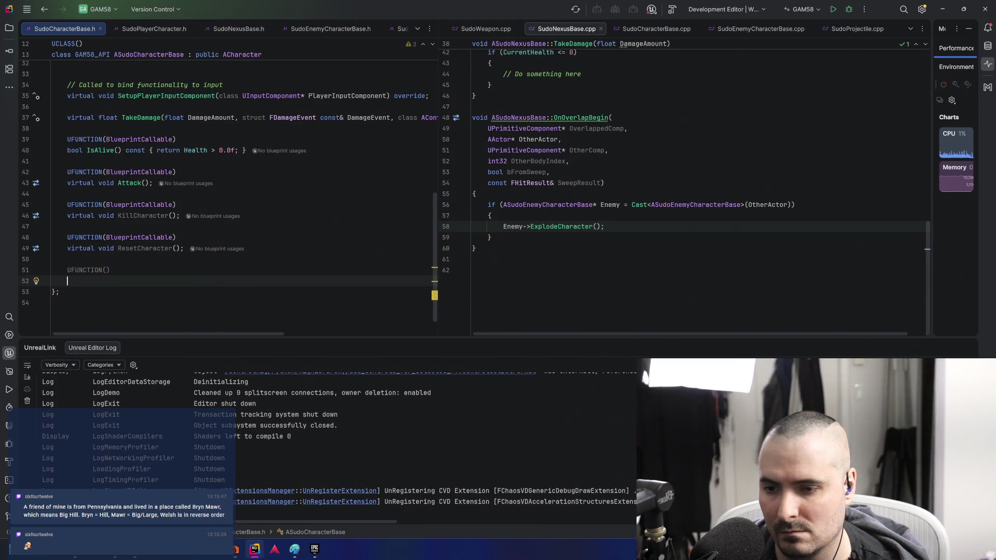
{"action": "type", "text": "vo"}
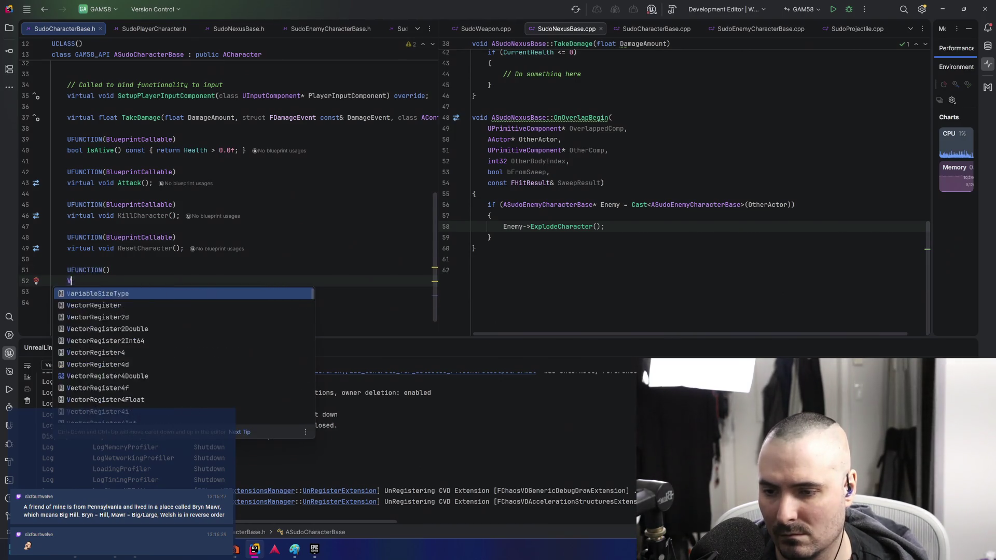
{"action": "key", "text": "Return"}
{"action": "type", "text": "Take"}
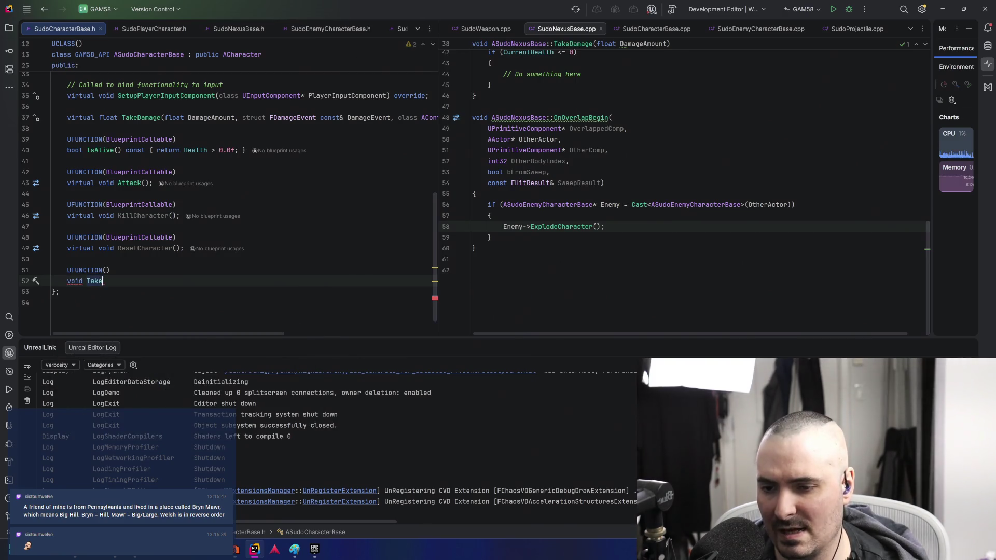
{"action": "type", "text": ";"}
{"action": "left_click", "coordinate": [88, 280]}
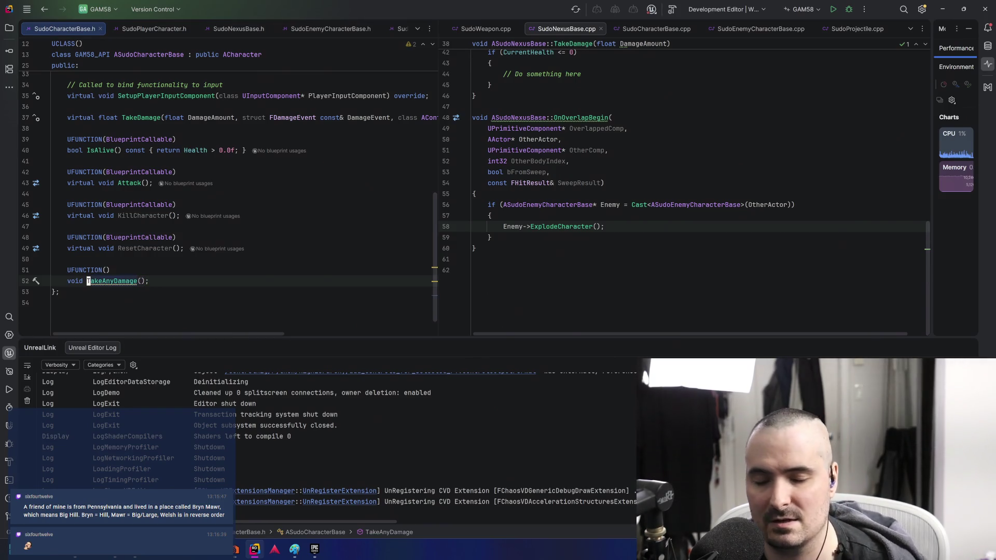
Place the caret inside TakeAnyDamage's parentheses, then try and undo an OnTake line
{"action": "key", "text": "alt+Tab"}
{"action": "key", "text": "alt+shift+Tab"}
{"action": "left_click", "coordinate": [147, 281]}
{"action": "key", "text": "Left"}
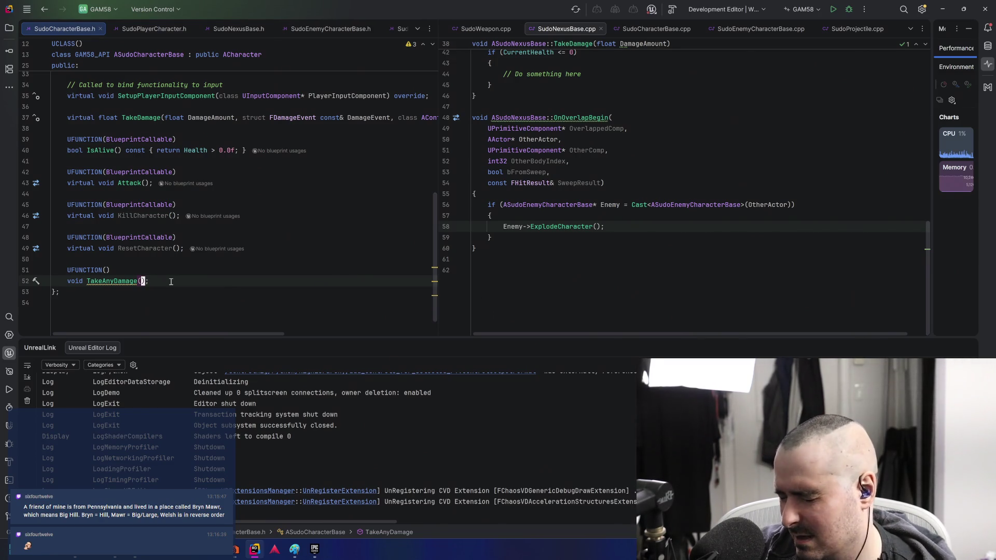
{"action": "key", "text": "Up"}
{"action": "key", "text": "Up"}
{"action": "key", "text": "Up"}
{"action": "key", "text": "End"}
{"action": "key", "text": "Return"}
{"action": "key", "text": "Return"}
{"action": "type", "text": "OnTake"}
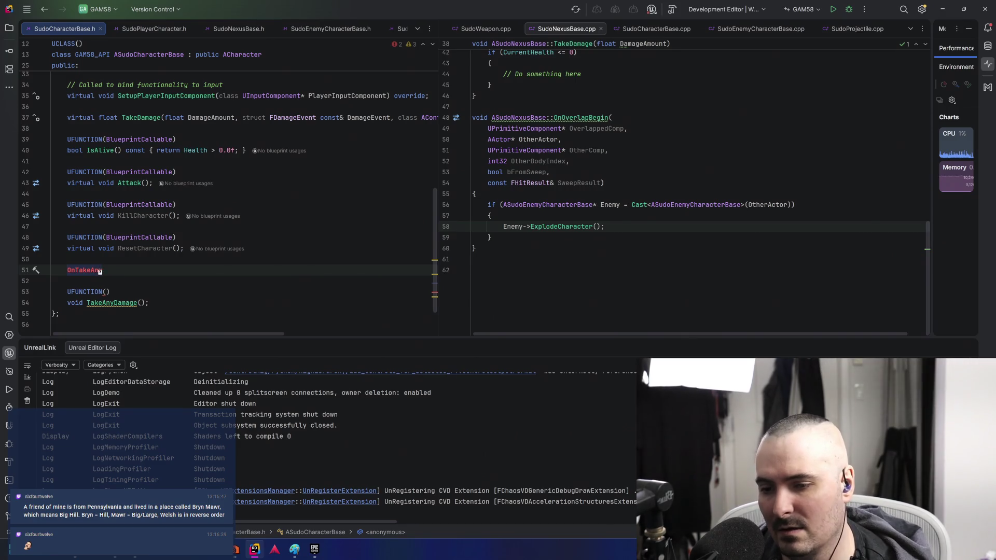
{"action": "key", "text": "ctrl+z"}
{"action": "key", "text": "ctrl+z"}
{"action": "key", "text": "ctrl+z"}
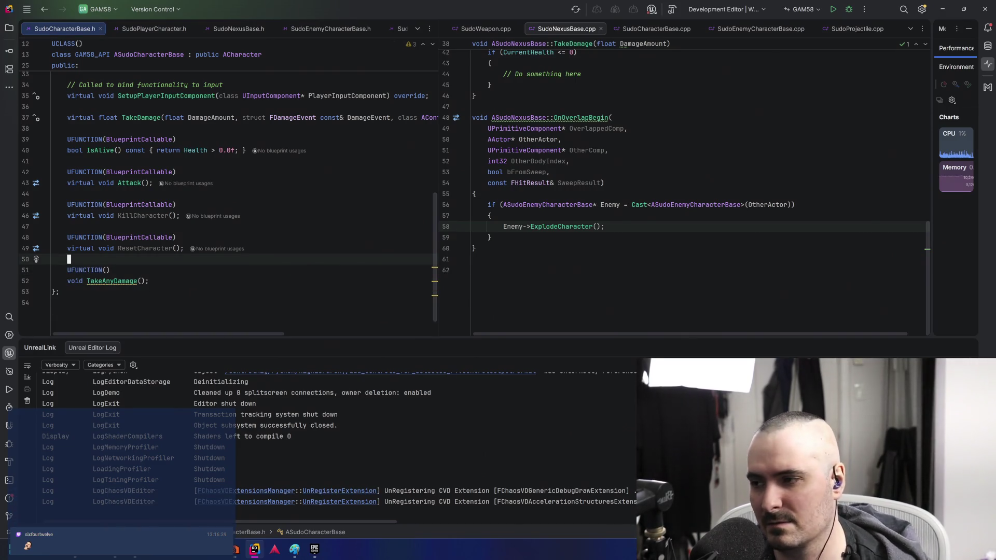
Switch from Rider to the browser showing the Unreal StateTree docs
{"action": "key", "text": "alt+Tab"}
{"action": "key", "text": "Tab"}
{"action": "key", "text": "shift+Tab"}
{"action": "key", "text": "Escape"}
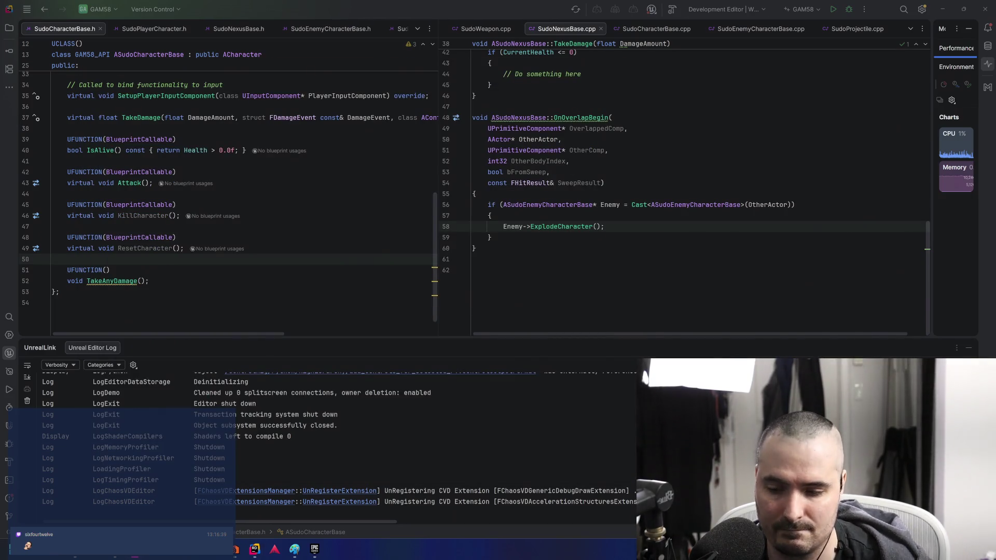
{"action": "key", "text": "alt+Tab"}
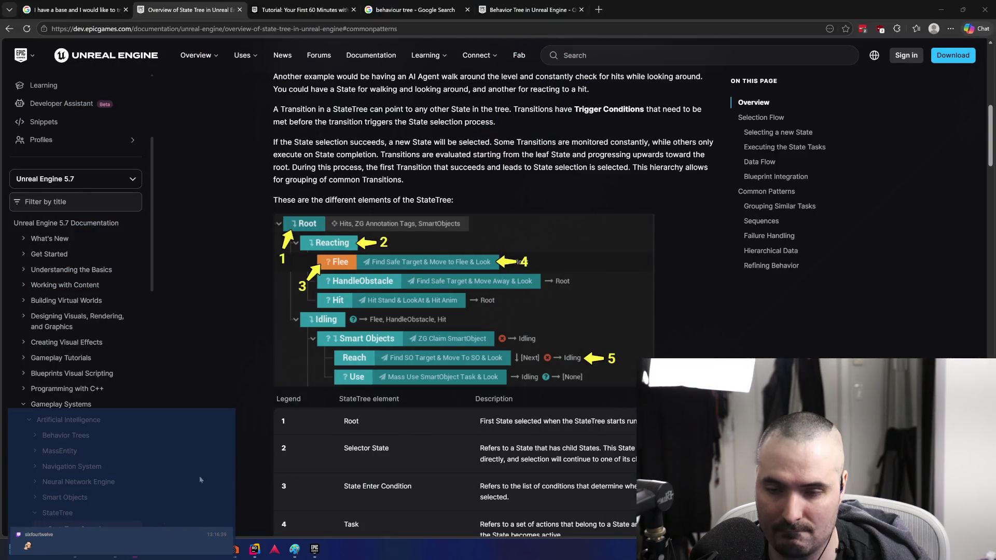
Open the Behavior Tree docs, then Google 'ue C++ take any damage signature' in a new tab
{"action": "left_click", "coordinate": [551, 12]}
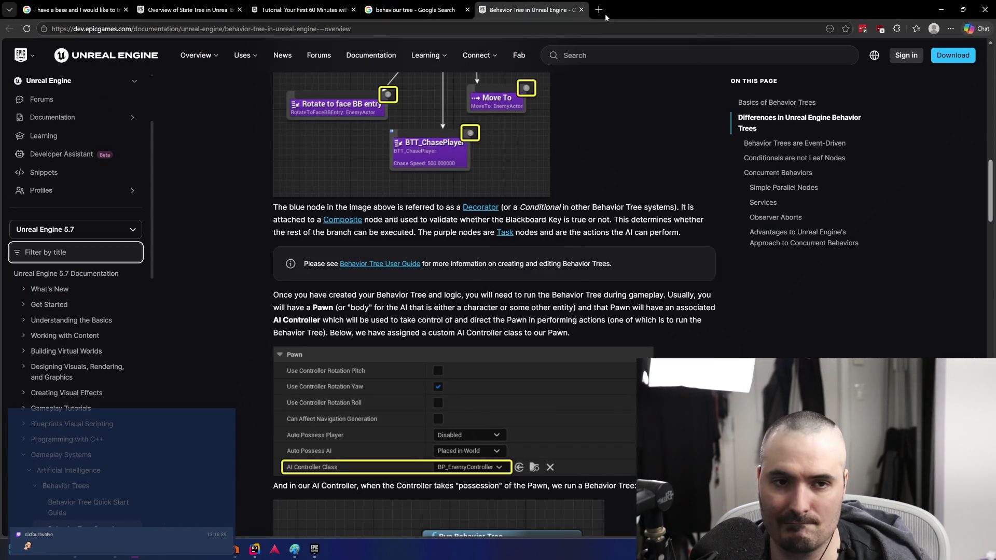
{"action": "left_click", "coordinate": [598, 9]}
{"action": "type", "text": "ue"}
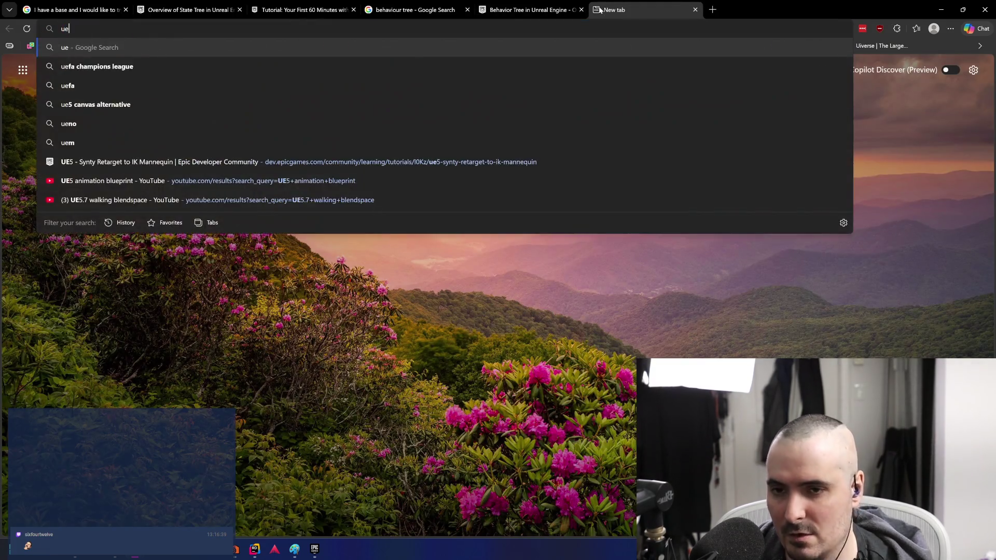
{"action": "type", "text": " C++"}
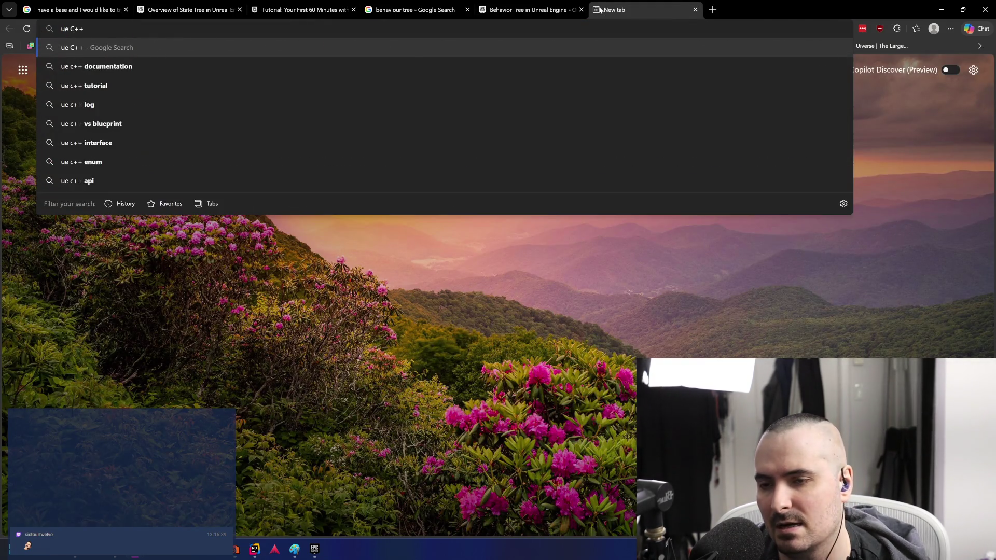
{"action": "type", "text": " takeany damag"}
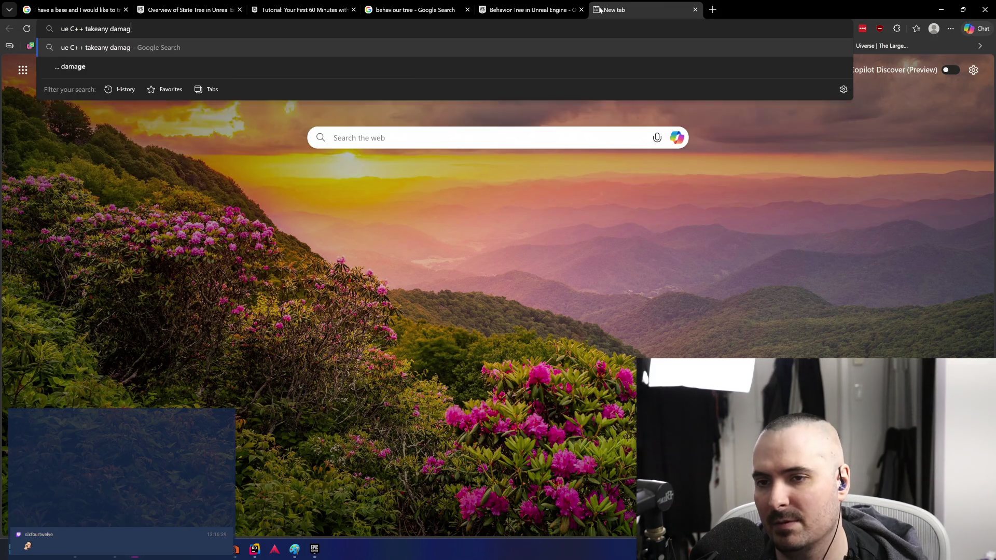
{"action": "type", "text": "e signature"}
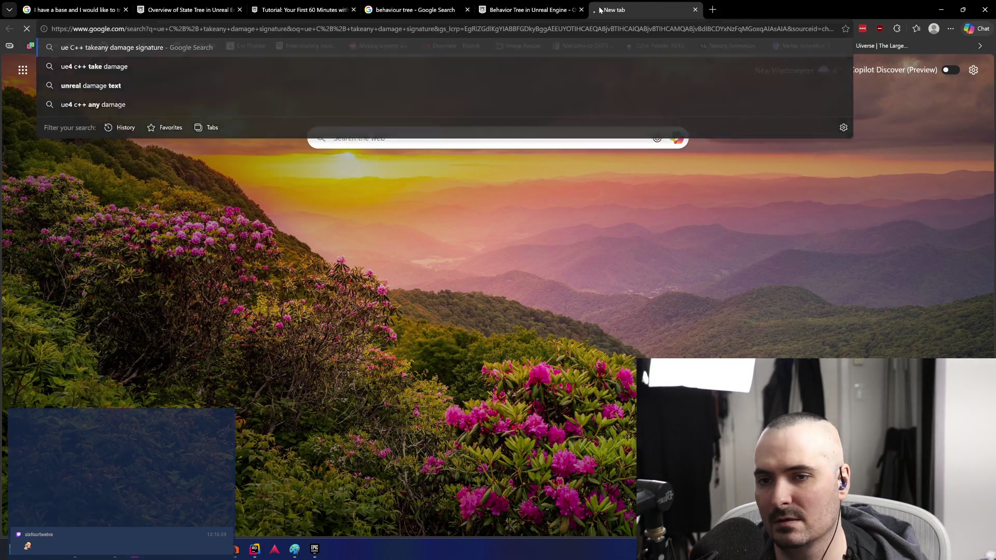
{"action": "key", "text": "Return"}
{"action": "left_click", "coordinate": [256, 124]}
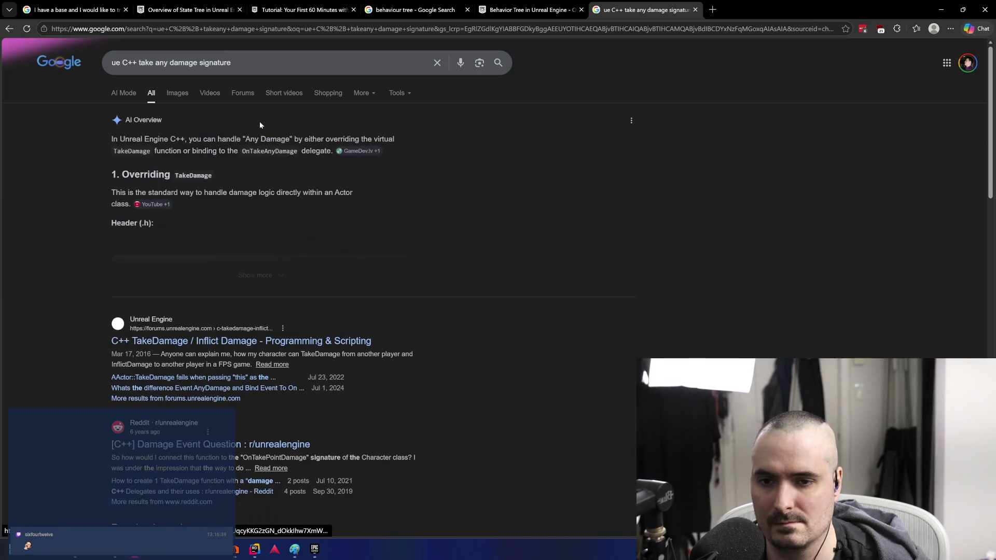
Expand the AI overview, select its damage handler code, and return to Rider
{"action": "left_click", "coordinate": [250, 285]}
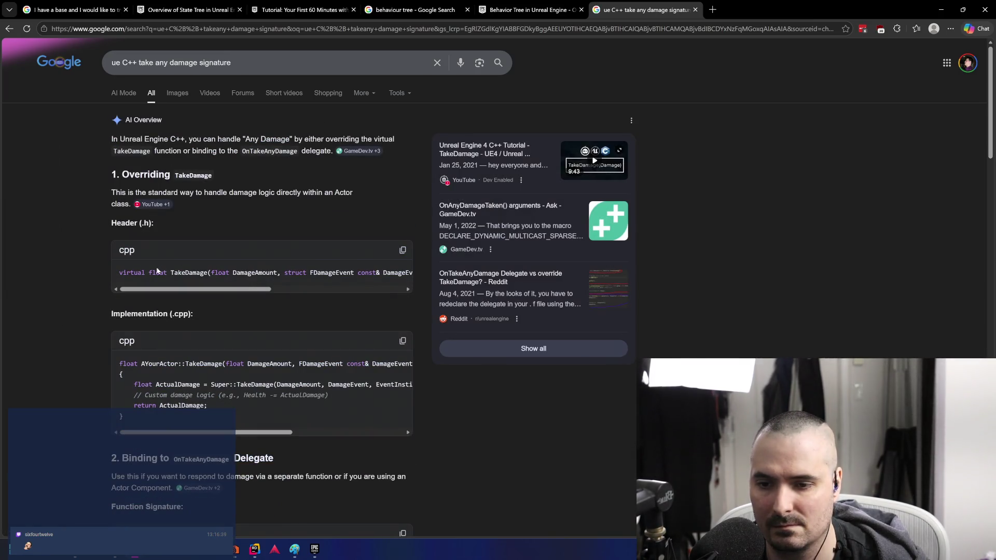
{"action": "mouse_move", "coordinate": [229, 272]}
{"action": "left_mouse_down"}
{"action": "mouse_move", "coordinate": [407, 274]}
{"action": "mouse_move", "coordinate": [372, 275]}
{"action": "left_mouse_up"}
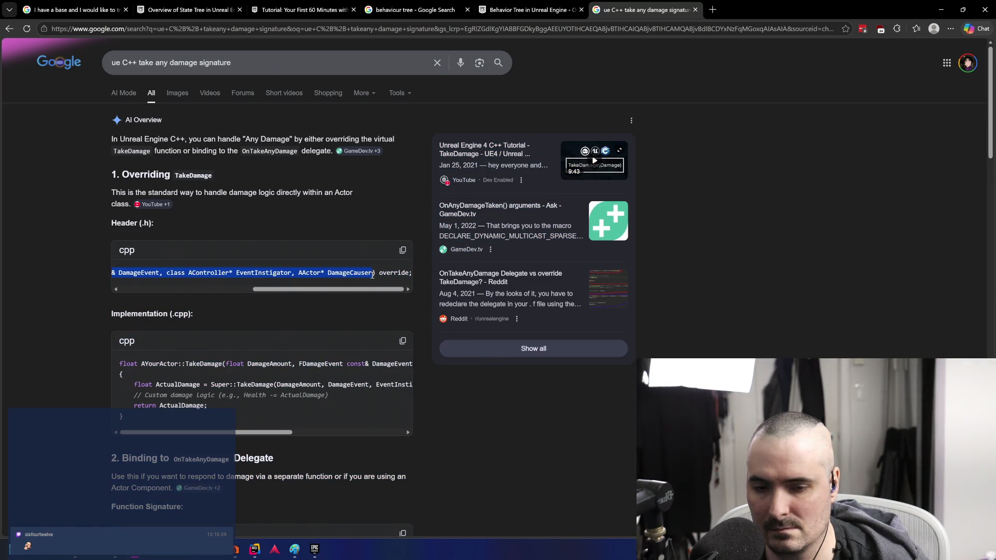
{"action": "left_click", "coordinate": [192, 289]}
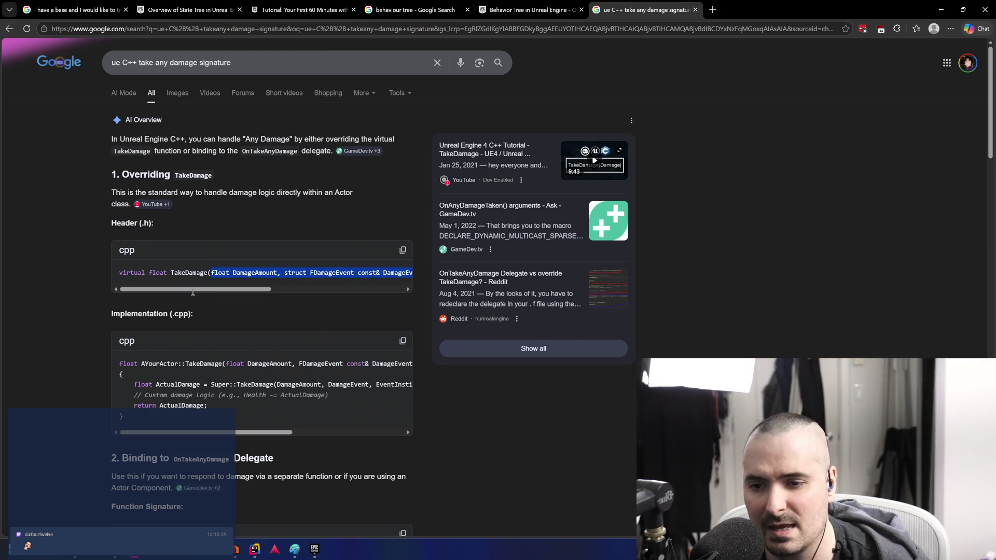
{"action": "key", "text": "alt+Tab"}
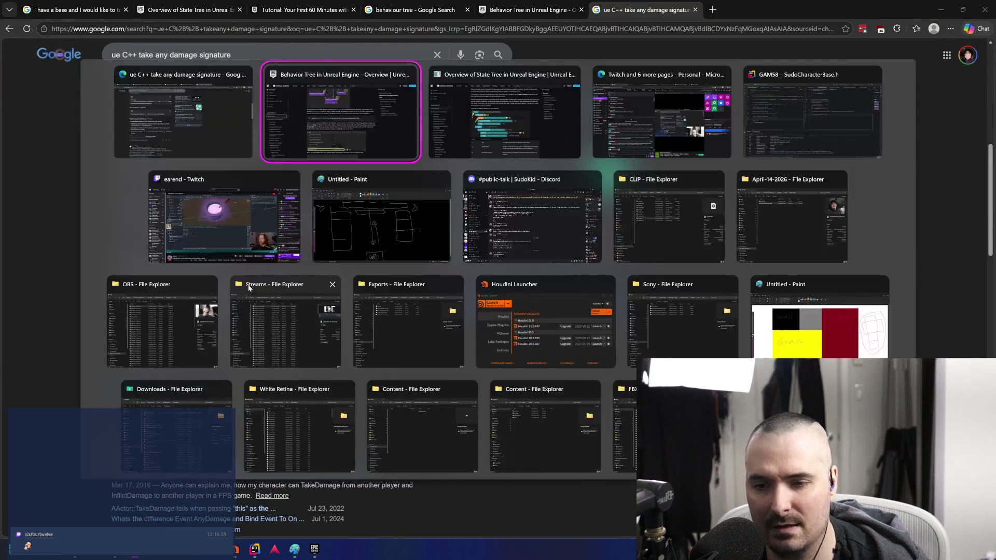
{"action": "key", "text": "alt+Tab"}
{"action": "key", "text": "Tab"}
{"action": "key", "text": "Tab"}
{"action": "key", "text": "Tab"}
{"action": "key", "text": "Tab"}
{"action": "key", "text": "shift+Tab"}
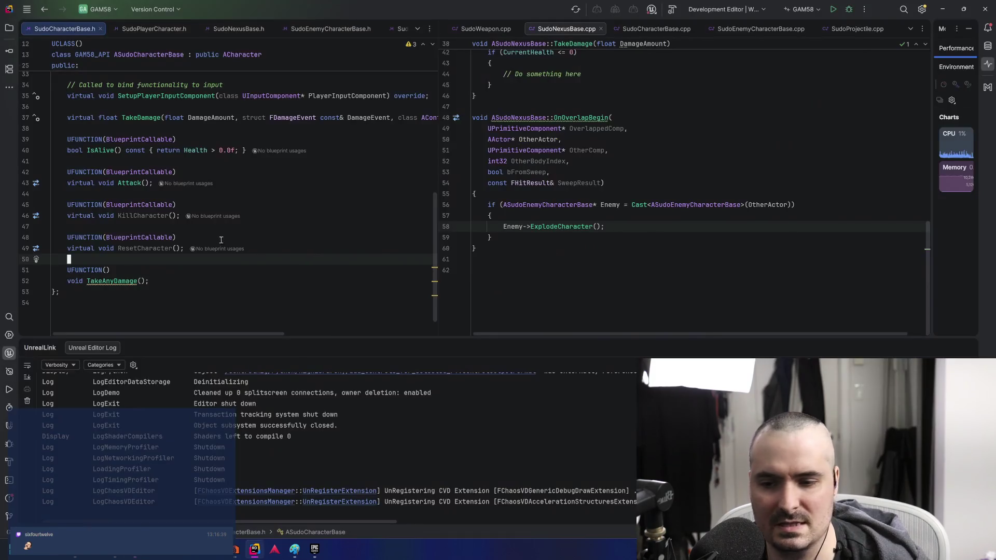
Start a TakeDamage line, then copy the HandleTakeAnyDamage parameter list from the search results
{"action": "key", "text": "Return"}
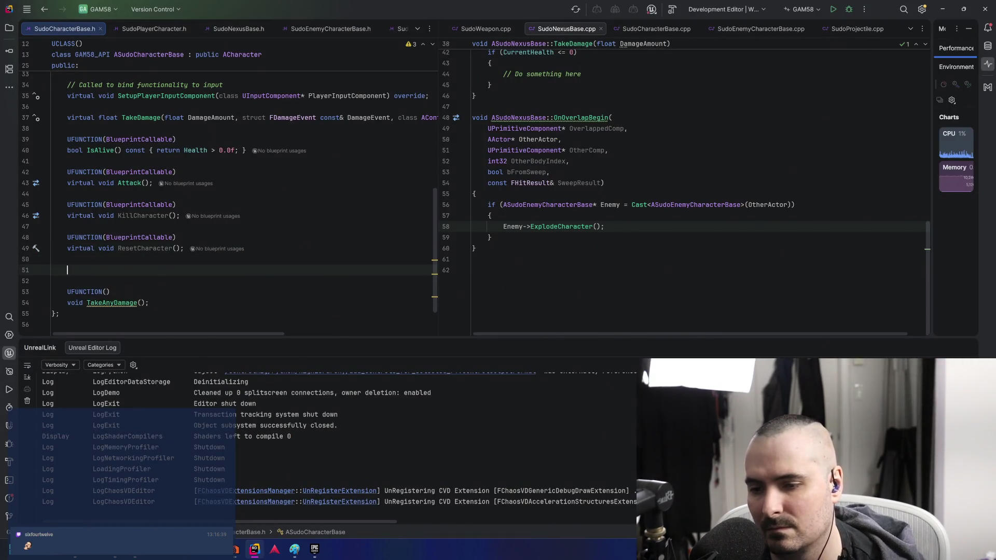
{"action": "type", "text": "TakeDamage"}
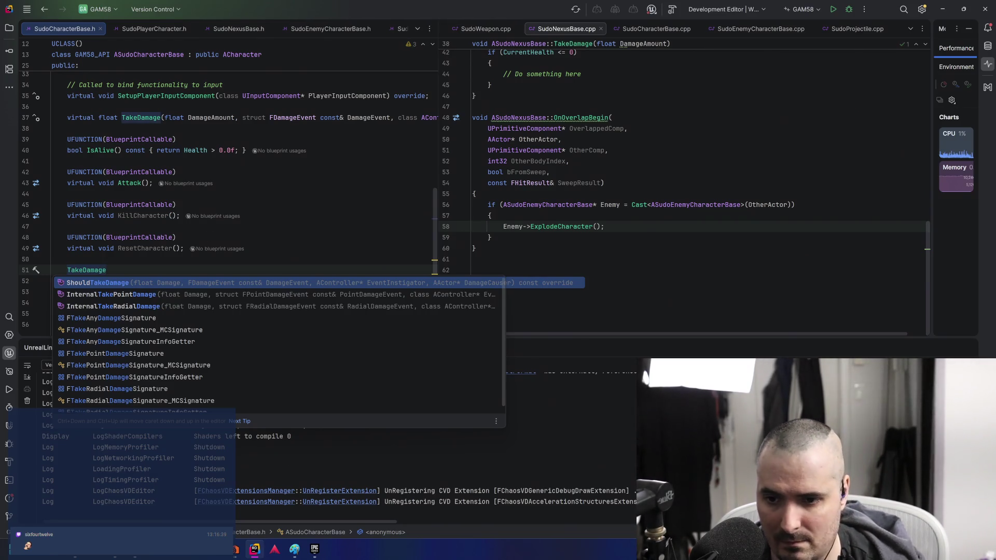
{"action": "left_click", "coordinate": [195, 270]}
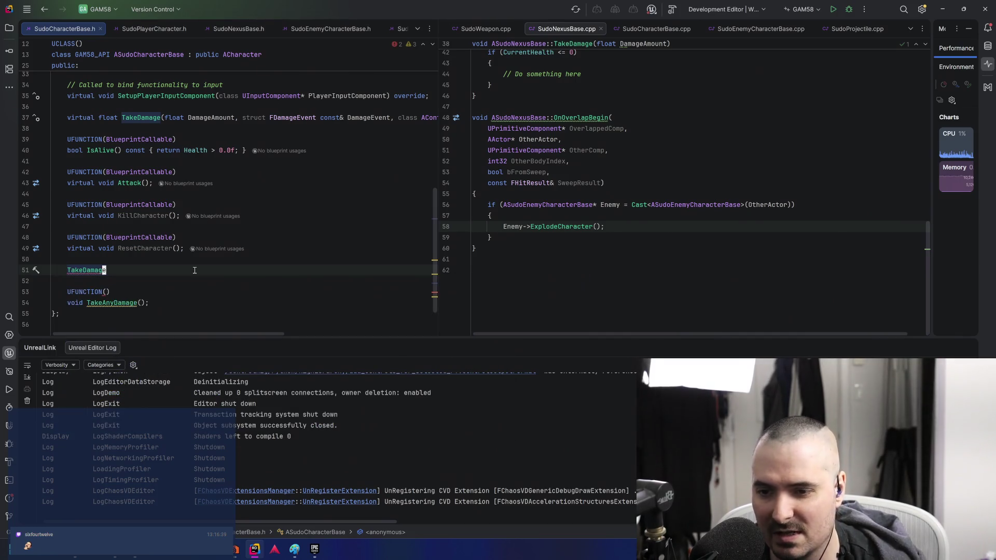
{"action": "key", "text": "alt+Tab"}
{"action": "left_click", "coordinate": [643, 10]}
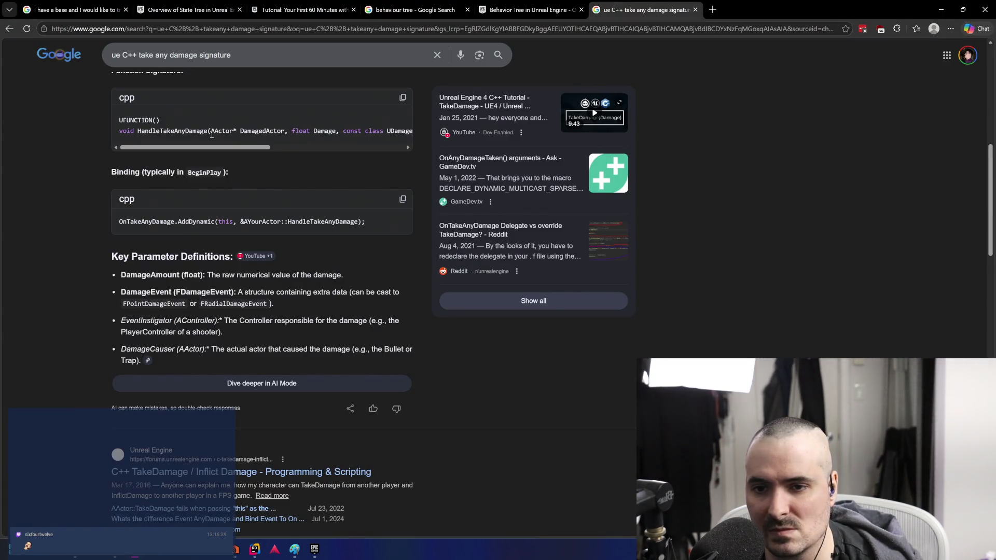
{"action": "mouse_move", "coordinate": [212, 130]}
{"action": "left_mouse_down"}
{"action": "mouse_move", "coordinate": [405, 132]}
{"action": "mouse_move", "coordinate": [407, 151]}
{"action": "mouse_move", "coordinate": [405, 132]}
{"action": "left_mouse_up"}
{"action": "key", "text": "alt+Tab"}
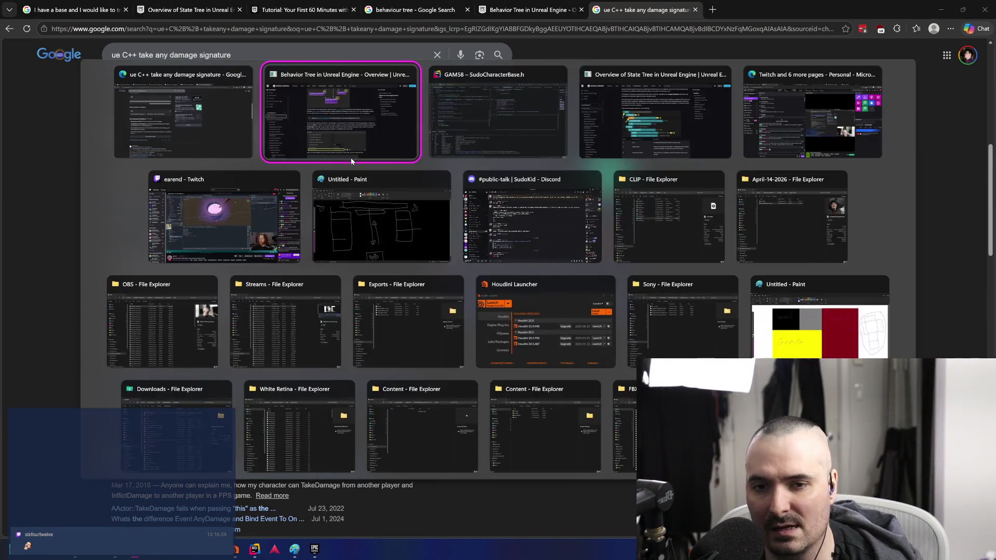
{"action": "key", "text": "alt+Tab"}
{"action": "key", "text": "Tab"}
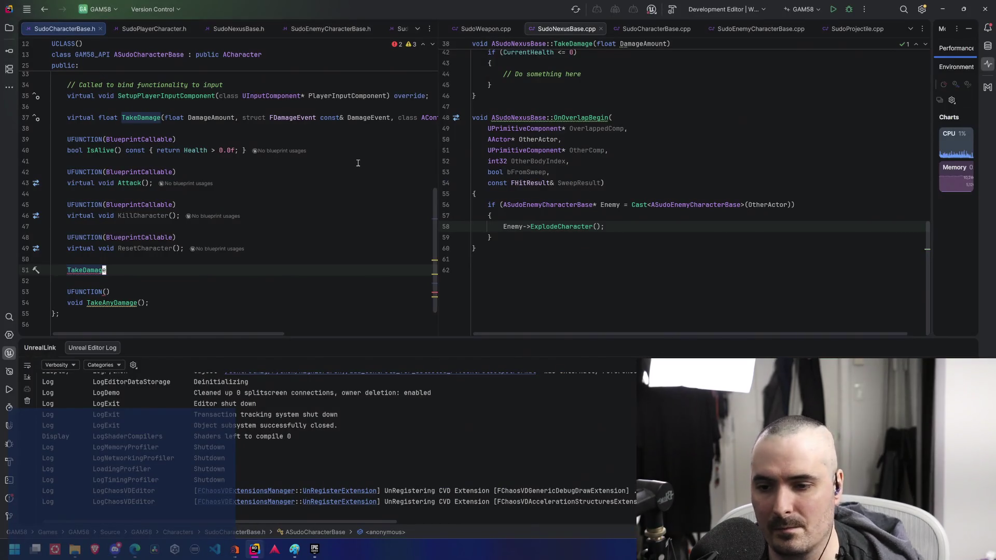
Paste the damage parameters into TakeAnyDamage() and delete the leftover TakeDamage line
{"action": "key", "text": "Down"}
{"action": "key", "text": "Down"}
{"action": "key", "text": "Down"}
{"action": "key", "text": "Up"}
{"action": "key", "text": "End"}
{"action": "key", "text": "Left"}
{"action": "key", "text": "Left"}
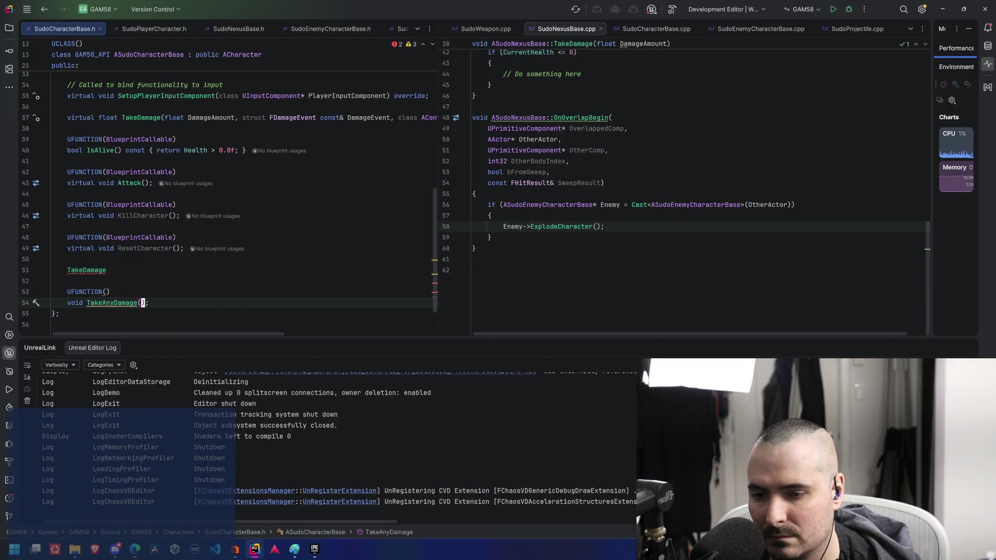
{"action": "type", "text": "AActor* DamagedActor, float Damage, const class UDamageType* DamageType, class AController* InstigatedBy, AActor* DamageCauser"}
{"action": "key", "text": "Home"}
{"action": "key", "text": "Up"}
{"action": "key", "text": "Up"}
{"action": "key", "text": "Up"}
{"action": "key", "text": "shift+Down"}
{"action": "key", "text": "Delete"}
Generate the empty TakeAnyDamage definition in SudoCharacterBase.cpp via Alt+Enter
{"action": "key", "text": "Down"}
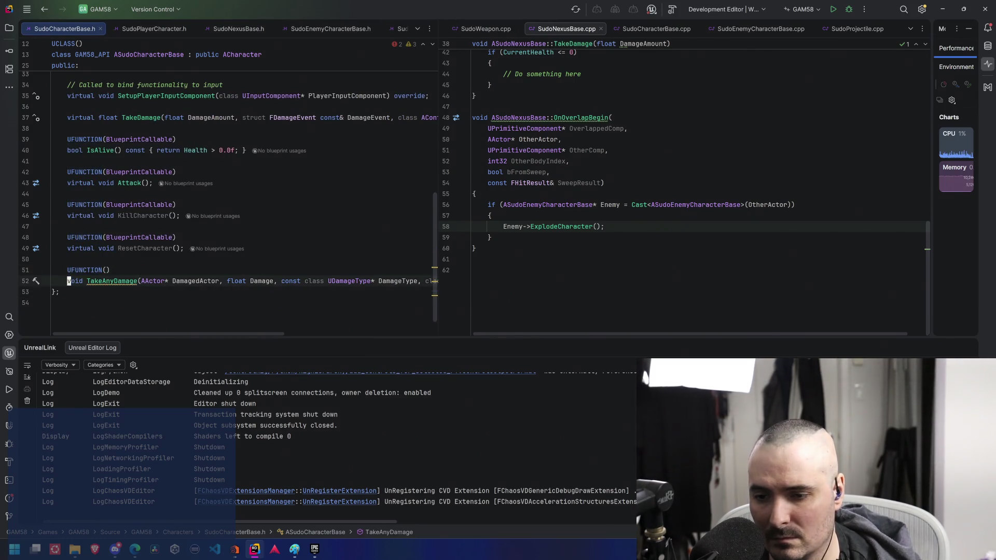
{"action": "left_click", "coordinate": [107, 269]}
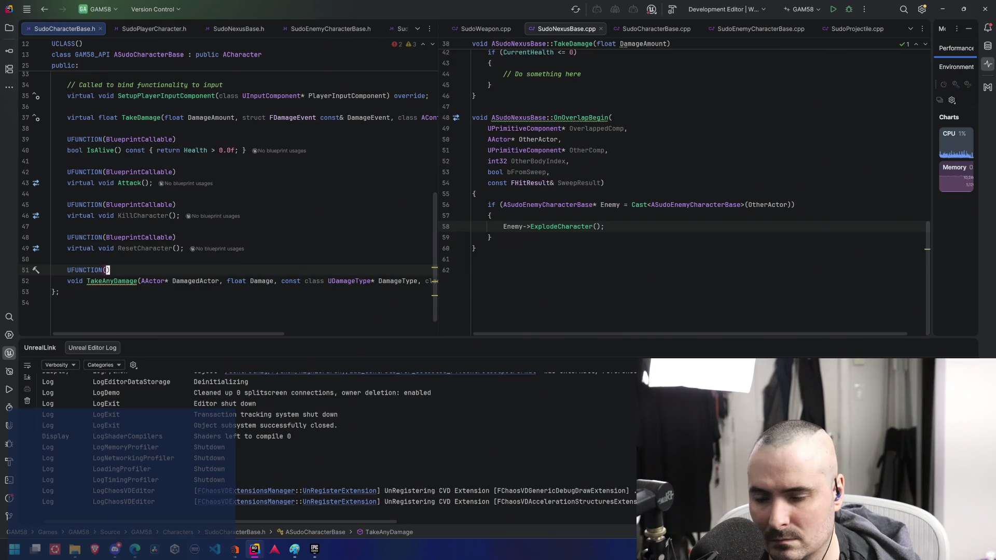
{"action": "key", "text": "Down"}
{"action": "key", "text": "End"}
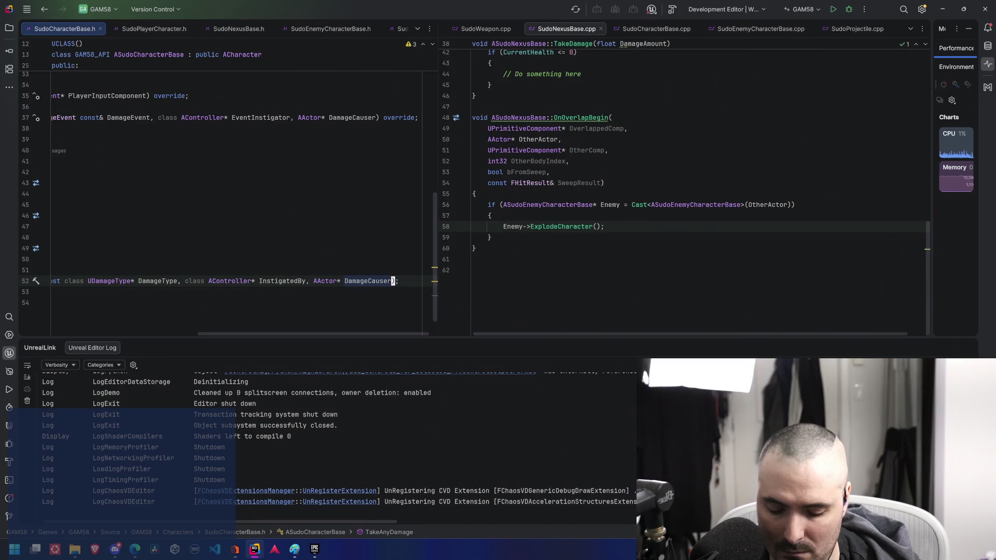
{"action": "key", "text": "Home"}
{"action": "key", "text": "Home"}
{"action": "key", "text": "ctrl+Right"}
{"action": "key", "text": "alt+Return"}
{"action": "key", "text": "Return"}
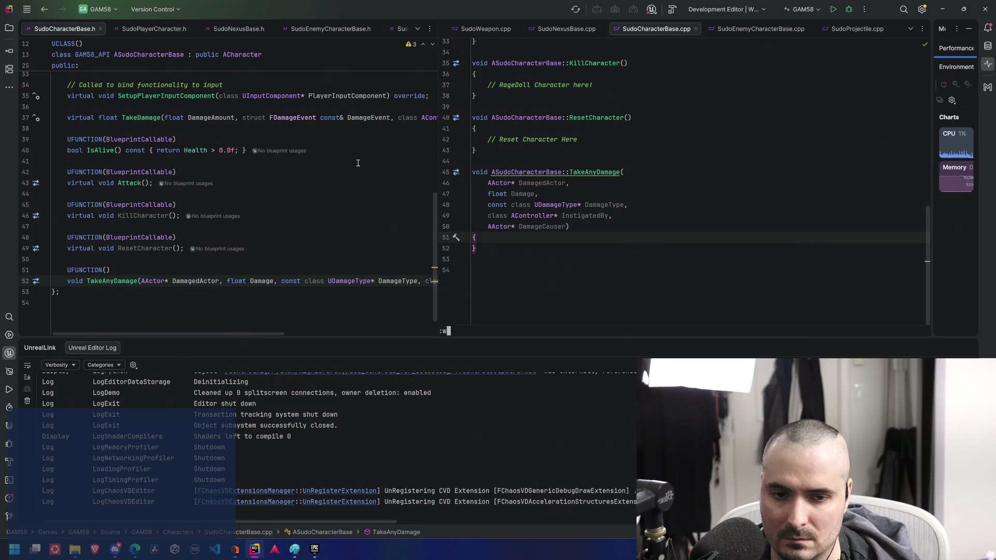
{"action": "key", "text": "Return"}
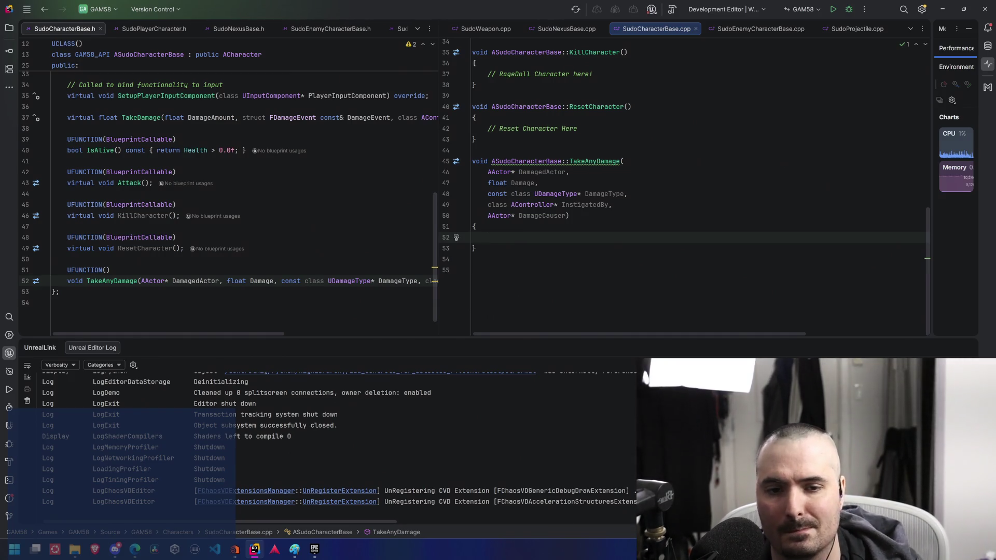
Type CurrentHealth -= Damage; in the TakeAnyDamage body and add a line after it
{"action": "type", "text": "Curr"}
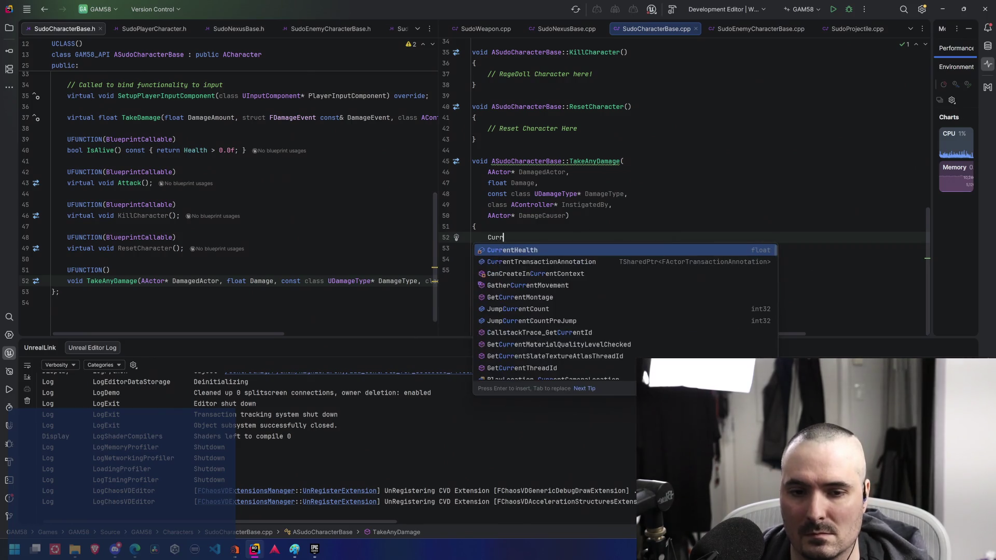
{"action": "type", "text": "entHealth -= "}
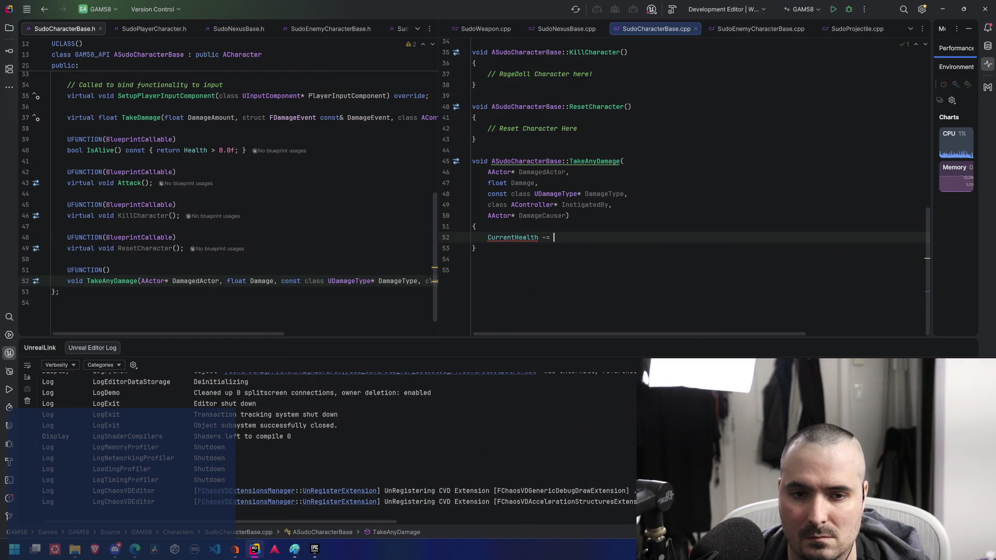
{"action": "type", "text": "Damage"}
{"action": "key", "text": "Return"}
{"action": "type", "text": ";"}
{"action": "key", "text": "Return"}
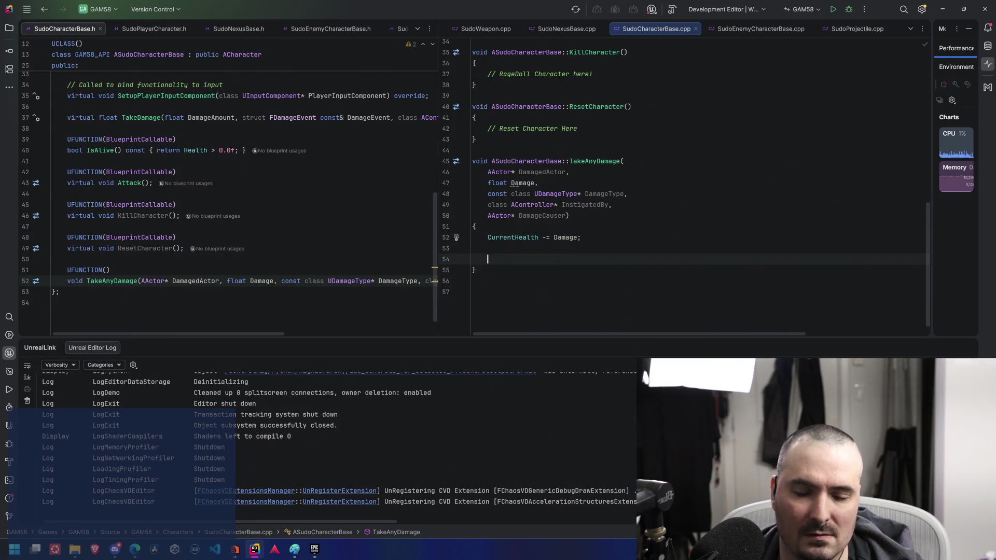
{"action": "key", "text": "BackSpace"}
{"action": "key", "text": "Return"}
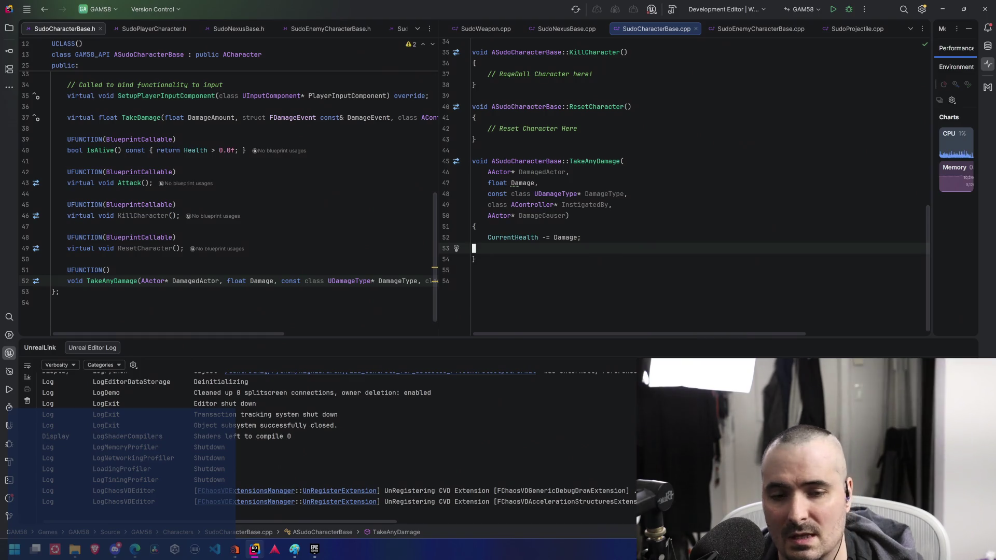
{"action": "left_click", "coordinate": [474, 226]}
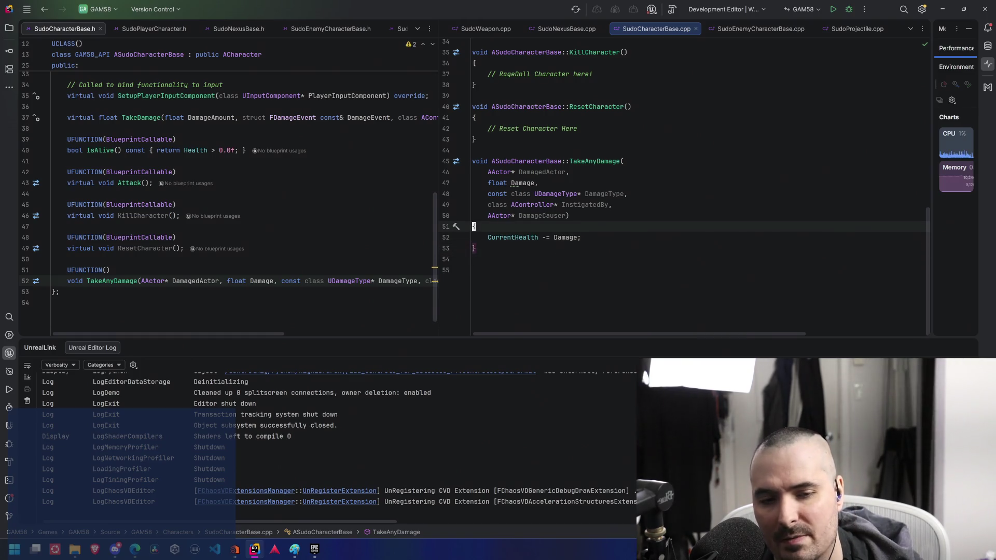
Delete the class keywords before UDamageType and AController in the TakeAnyDamage signatures
{"action": "key", "text": "Return"}
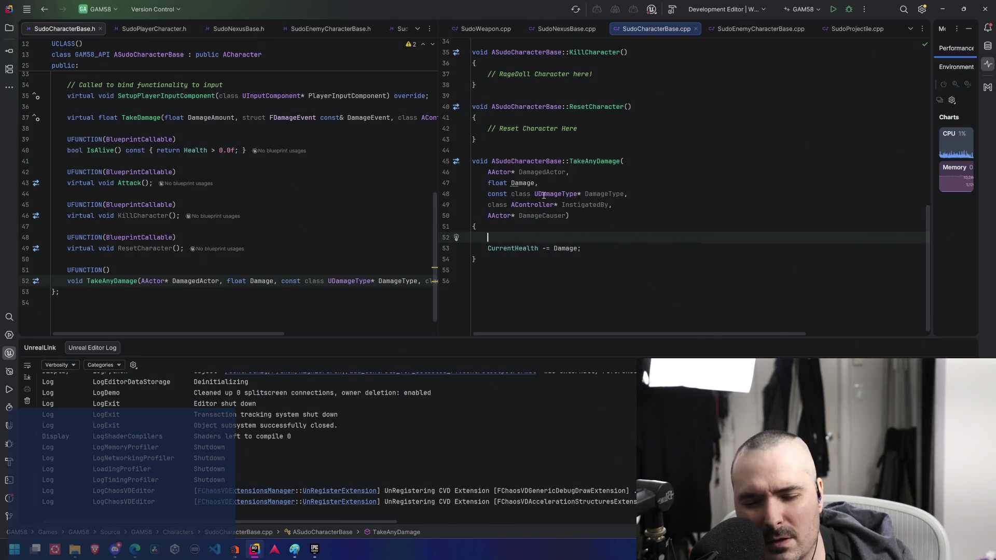
{"action": "left_click", "coordinate": [311, 280]}
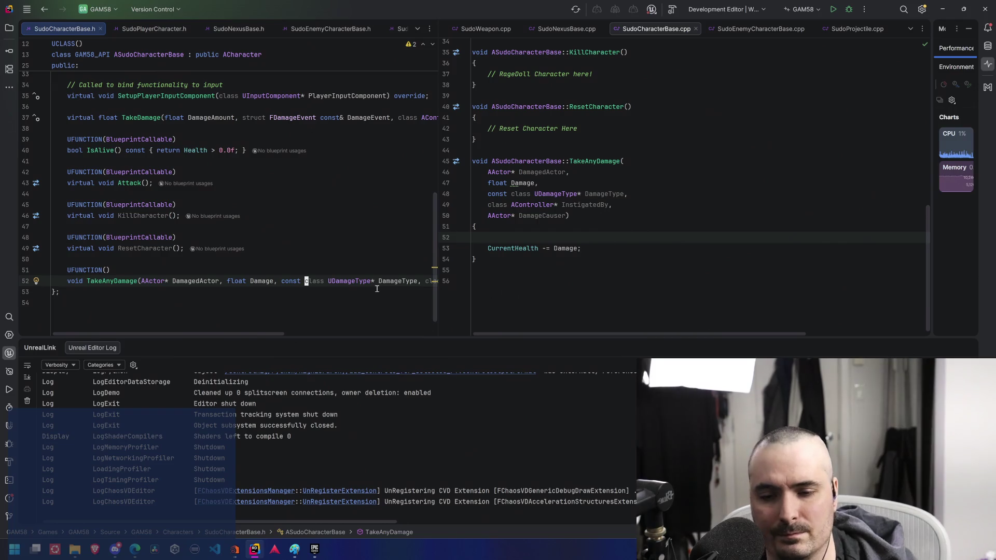
{"action": "key", "text": "Delete"}
{"action": "key", "text": "Delete"}
{"action": "key", "text": "Delete"}
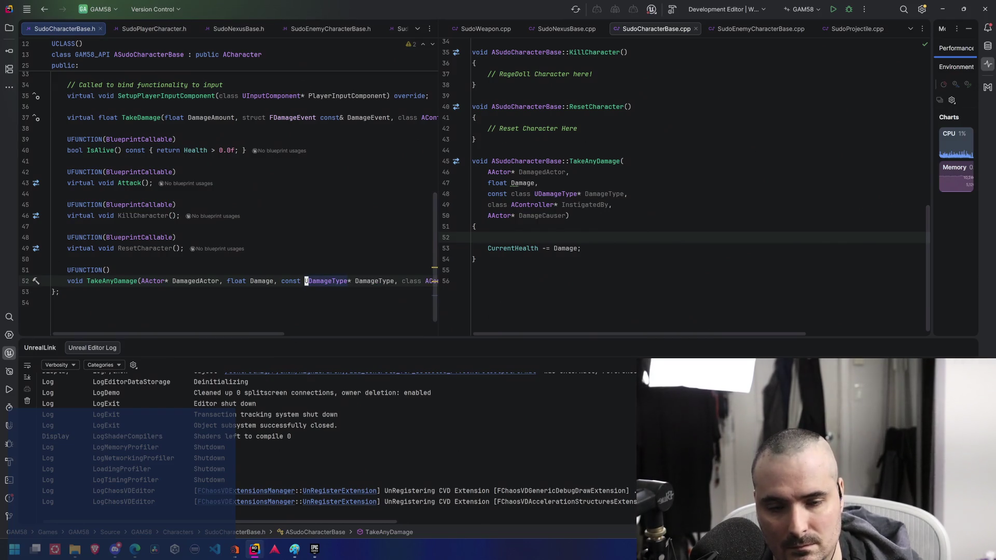
{"action": "left_click", "coordinate": [530, 193]}
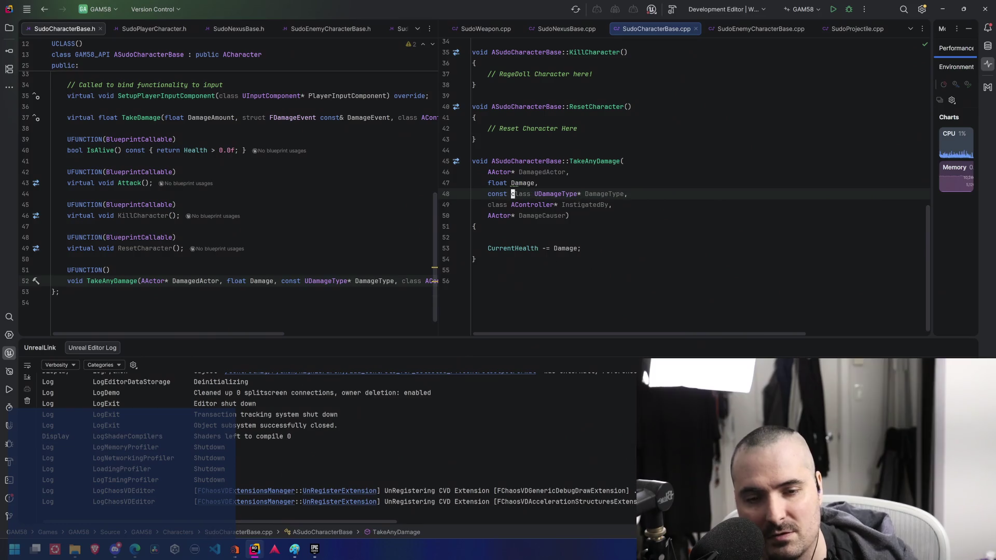
{"action": "key", "text": "BackSpace"}
{"action": "key", "text": "BackSpace"}
{"action": "key", "text": "BackSpace"}
{"action": "key", "text": "Delete"}
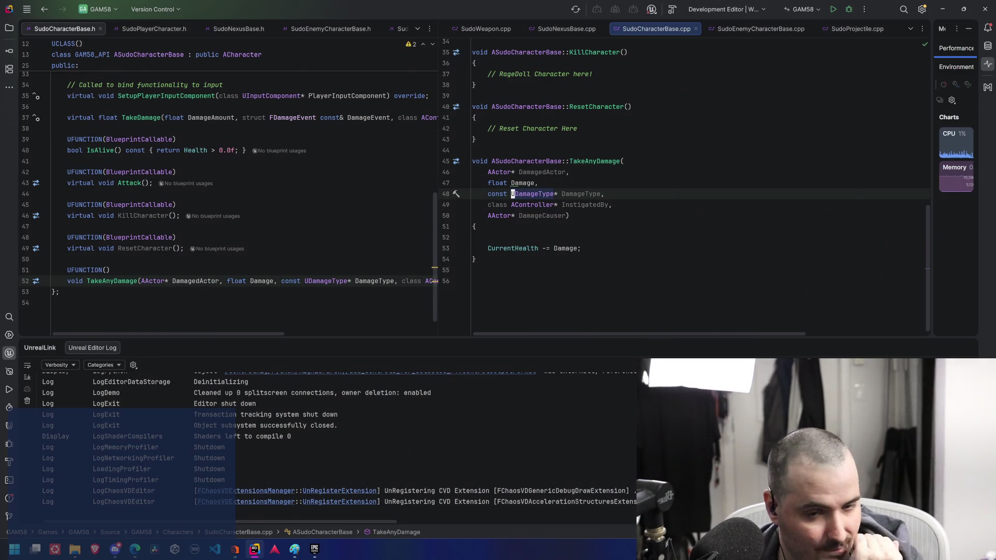
{"action": "key", "text": "Down"}
{"action": "key", "text": "ctrl+BackSpace"}
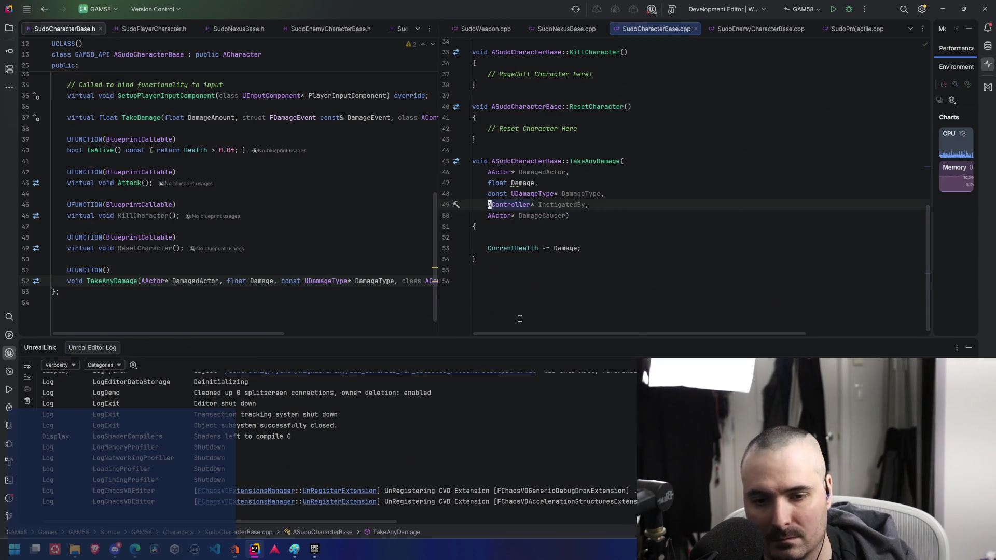
Delete a word in the header declaration, save with :w, and remove the blank line above the subtraction
{"action": "left_click", "coordinate": [406, 281]}
{"action": "type", "text": "dw"}
{"action": "type", "text": ":w"}
{"action": "key", "text": "Return"}
{"action": "left_click", "coordinate": [597, 249]}
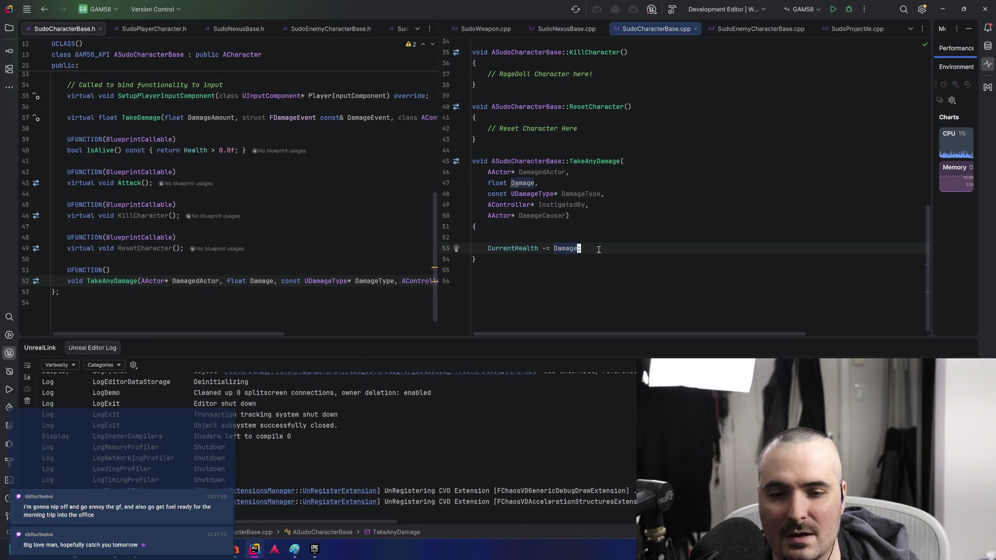
{"action": "key", "text": "Home"}
{"action": "key", "text": "BackSpace"}
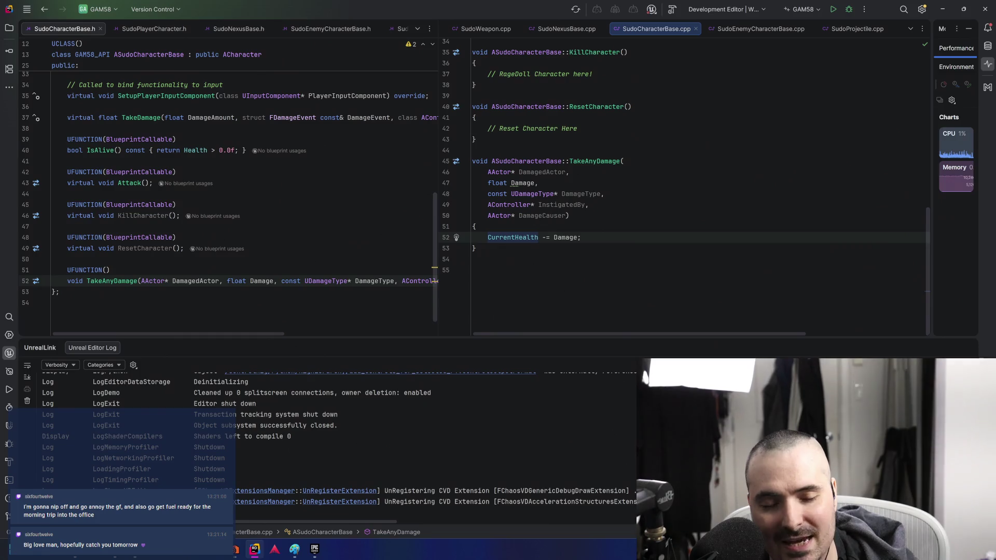
Add 'if (IsAlive()) return;' below CurrentHealth -= Damage; using autocomplete
{"action": "key", "text": "End"}
{"action": "key", "text": "Return"}
{"action": "key", "text": "Return"}
{"action": "type", "text": "if (Is"}
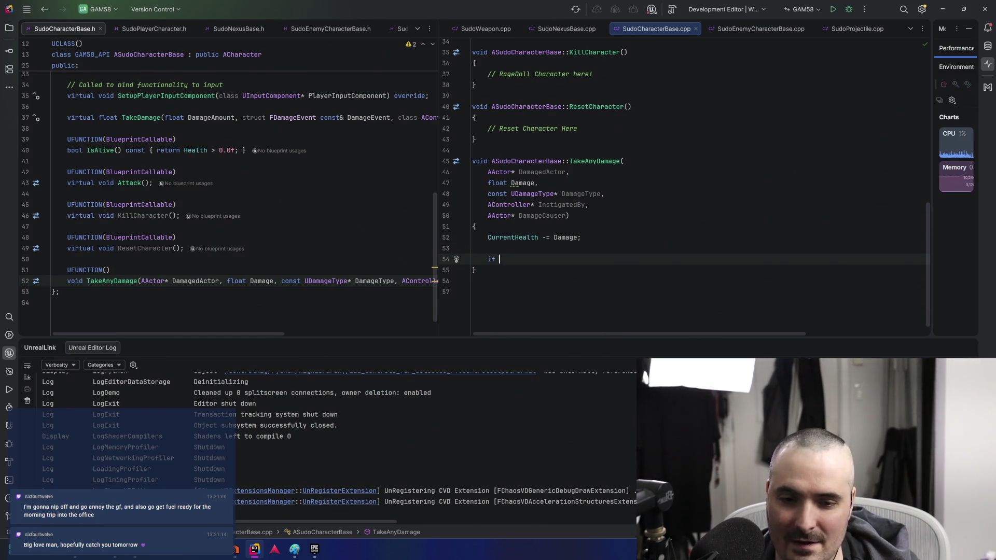
{"action": "key", "text": "Return"}
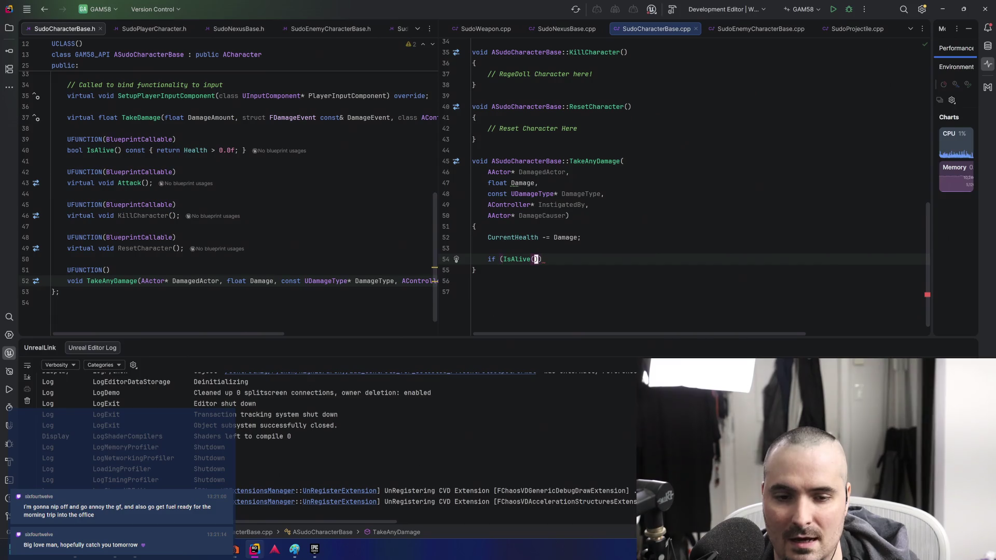
{"action": "type", "text": "{"}
{"action": "key", "text": "BackSpace"}
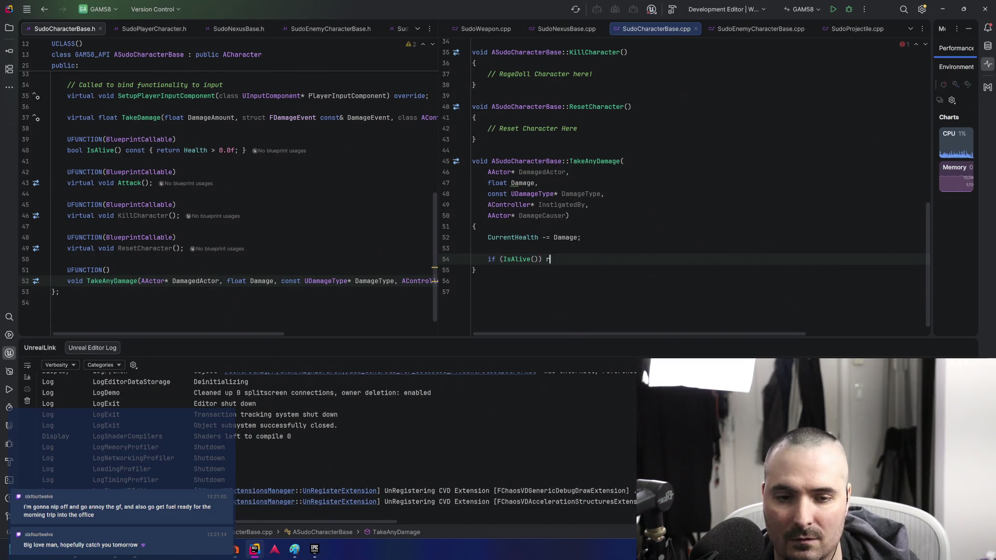
{"action": "type", "text": "retur"}
{"action": "key", "text": "Return"}
{"action": "type", "text": ";"}
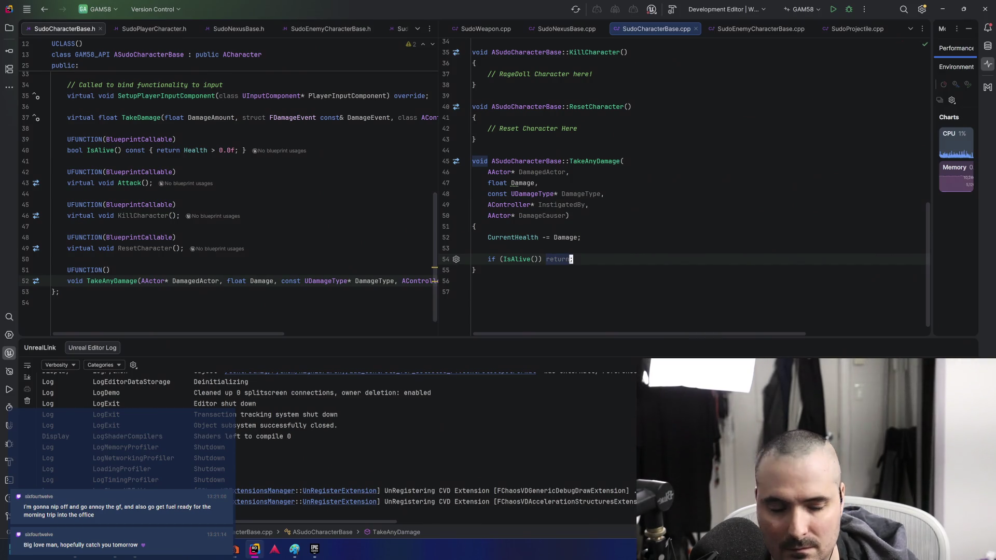
{"action": "key", "text": "Return"}
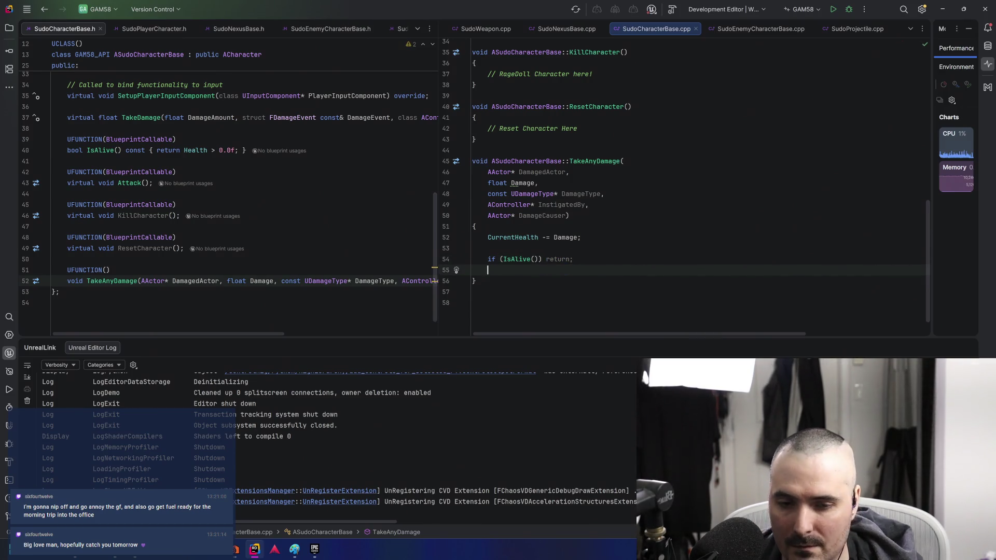
{"action": "key", "text": "Delete"}
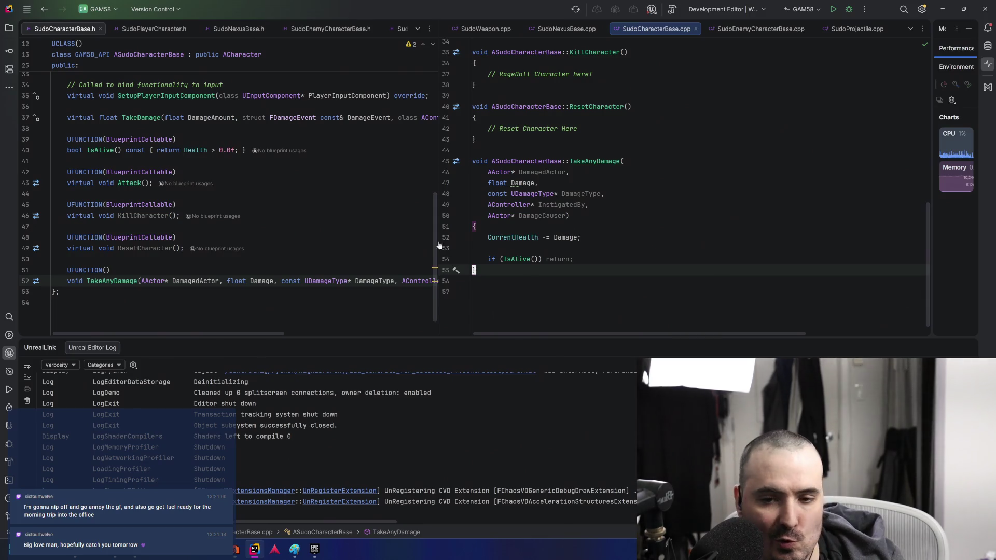
Try commenting out the early return and a temporary TODO line, then revert both
{"action": "left_click", "coordinate": [604, 262]}
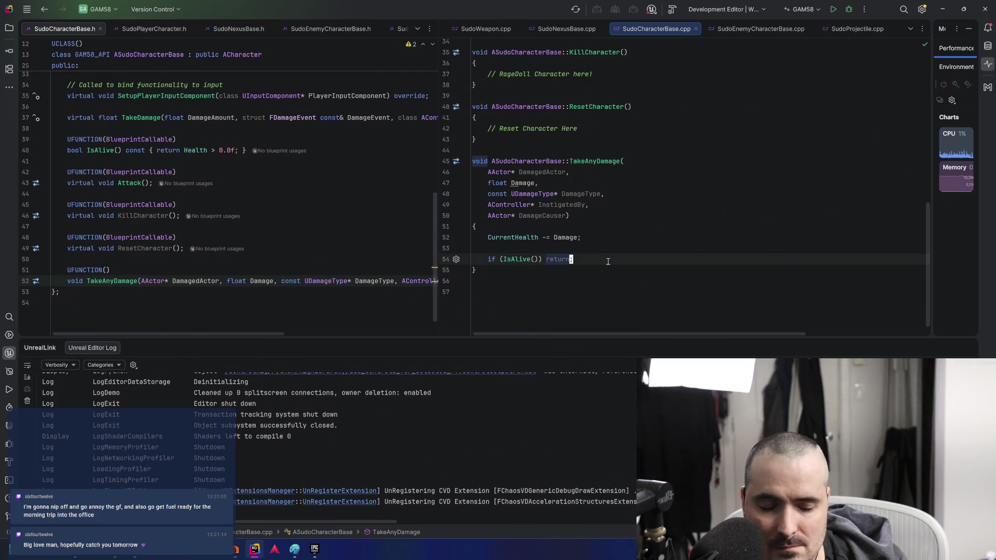
{"action": "key", "text": "ctrl+Left"}
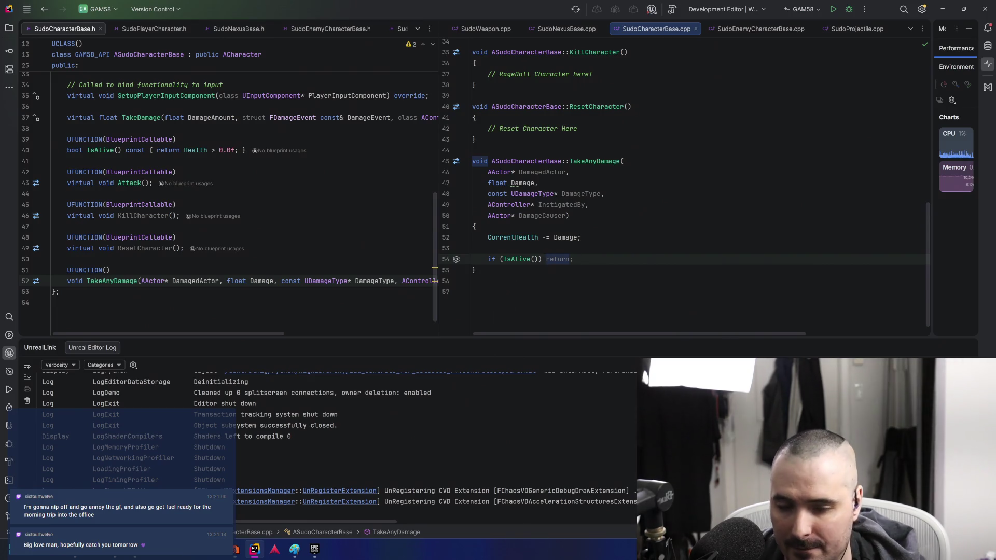
{"action": "key", "text": "End"}
{"action": "key", "text": "shift+Up"}
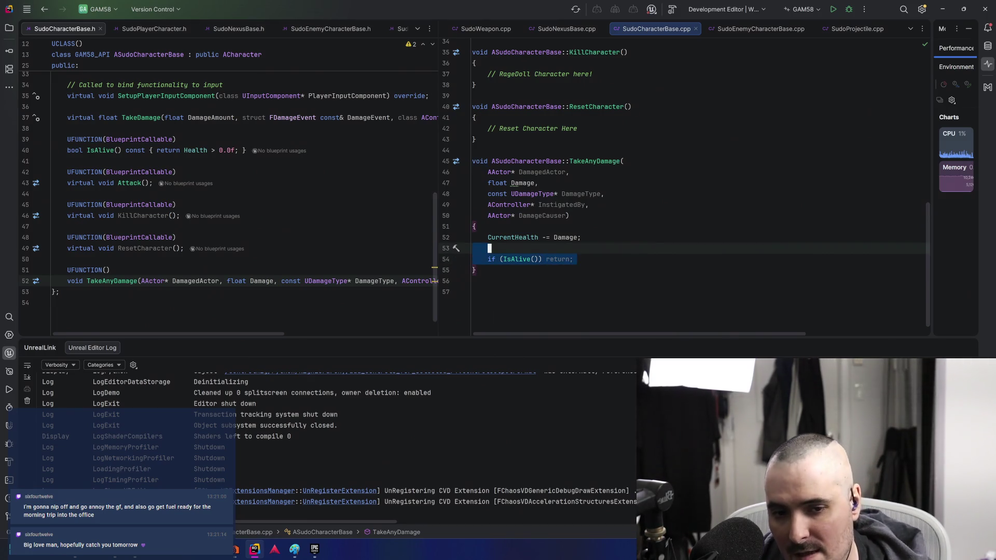
{"action": "key", "text": "ctrl+slash"}
{"action": "key", "text": "ctrl+z"}
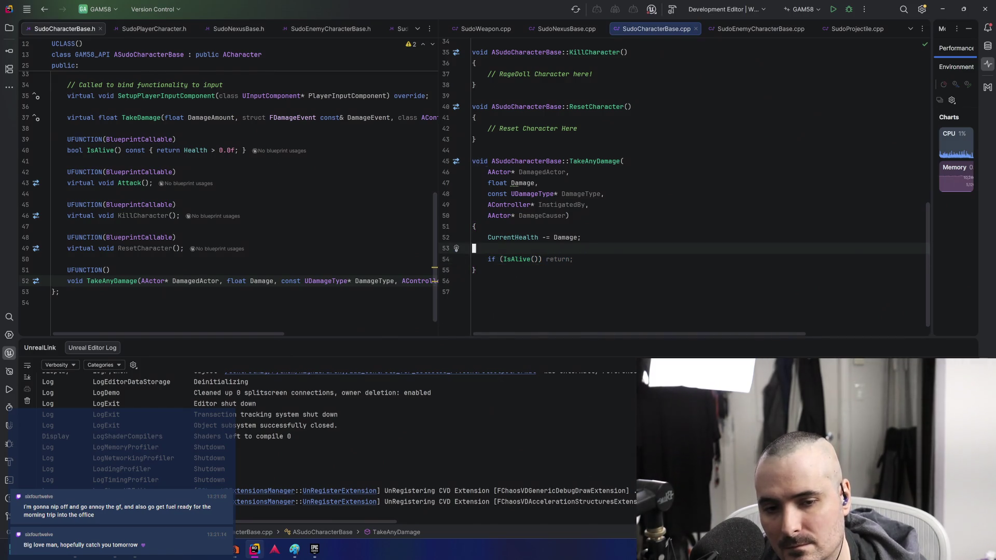
{"action": "key", "text": "Return"}
{"action": "key", "text": "BackSpace"}
{"action": "key", "text": "BackSpace"}
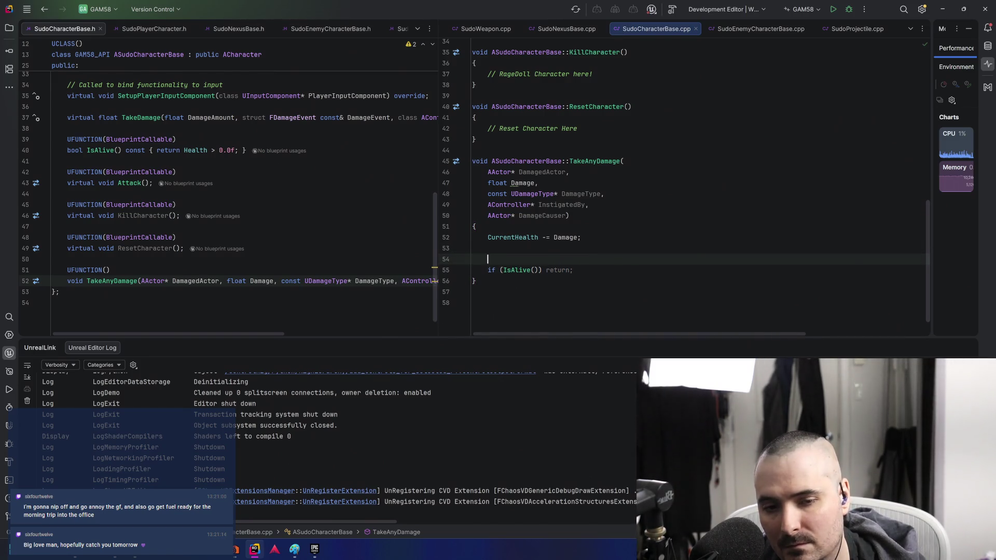
{"action": "type", "text": "TODO"}
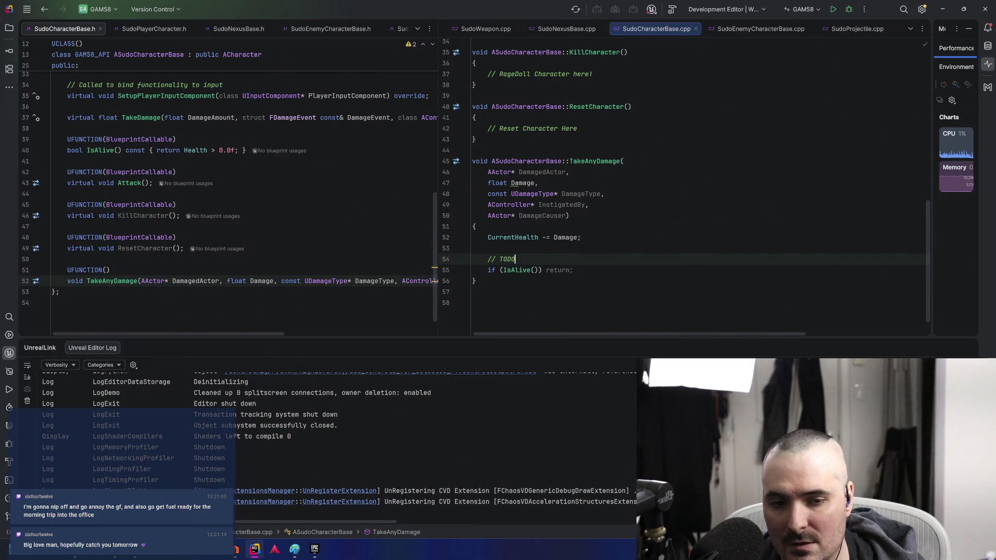
{"action": "type", "text": ": Add something here "}
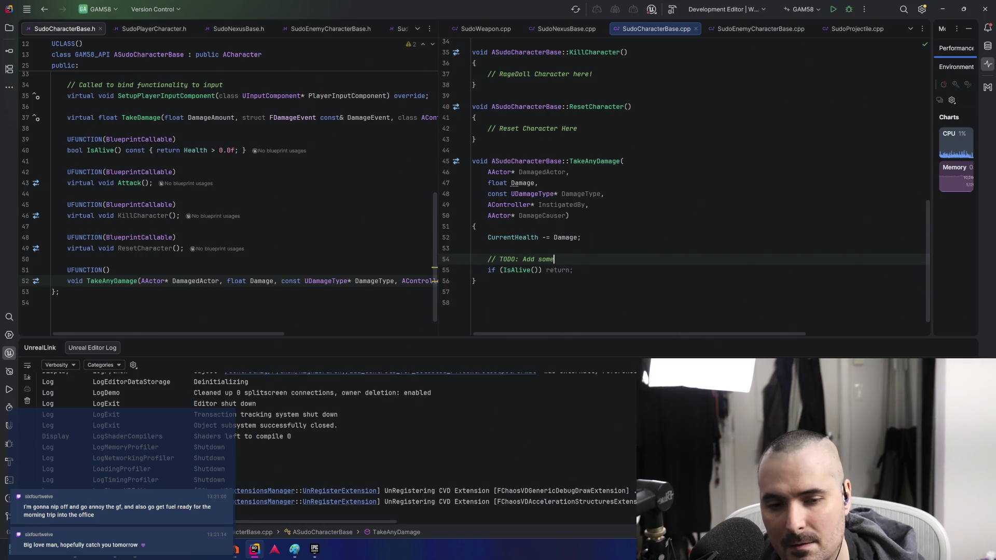
{"action": "type", "text": "L"}
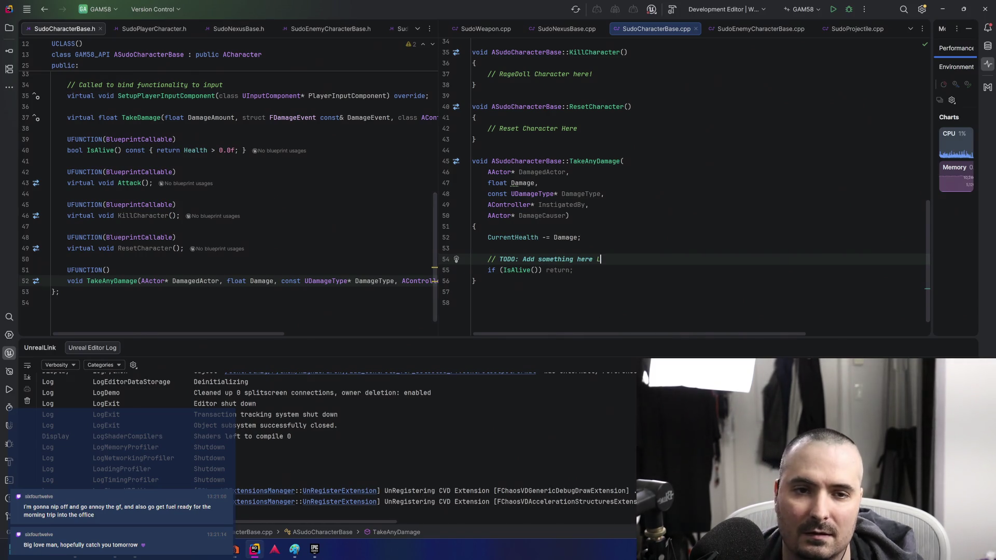
{"action": "key", "text": "ctrl+shift+l"}
{"action": "key", "text": "ctrl+Right"}
{"action": "key", "text": "ctrl+Right"}
{"action": "key", "text": "ctrl+Right"}
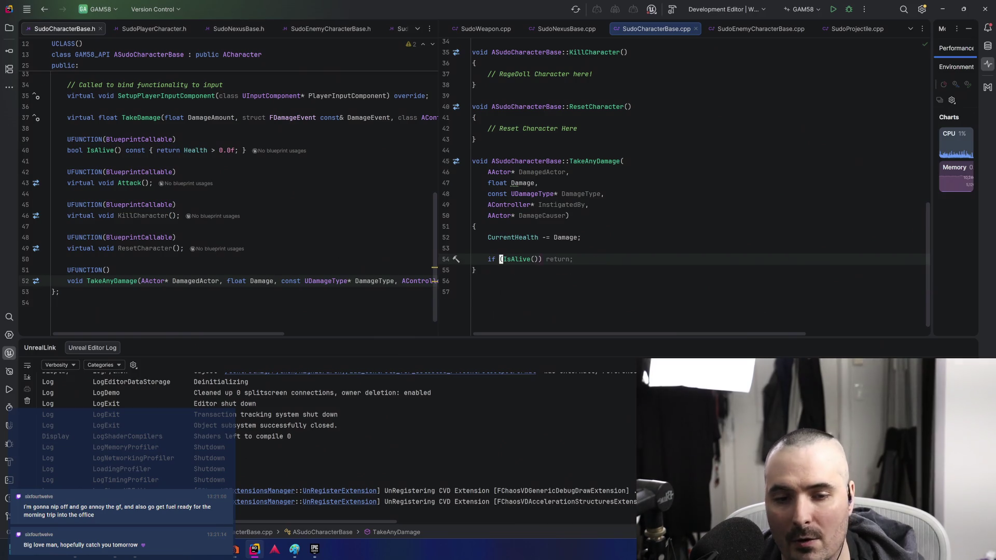
{"action": "left_click", "coordinate": [504, 259]}
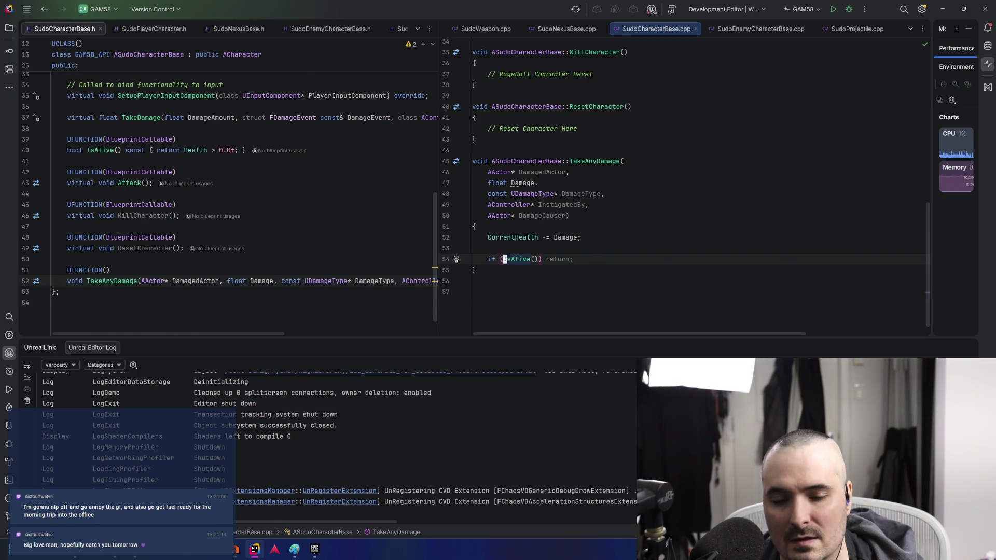
Add a KillCharacter(); call after the IsAlive early return
{"action": "key", "text": "Return"}
{"action": "key", "text": "Return"}
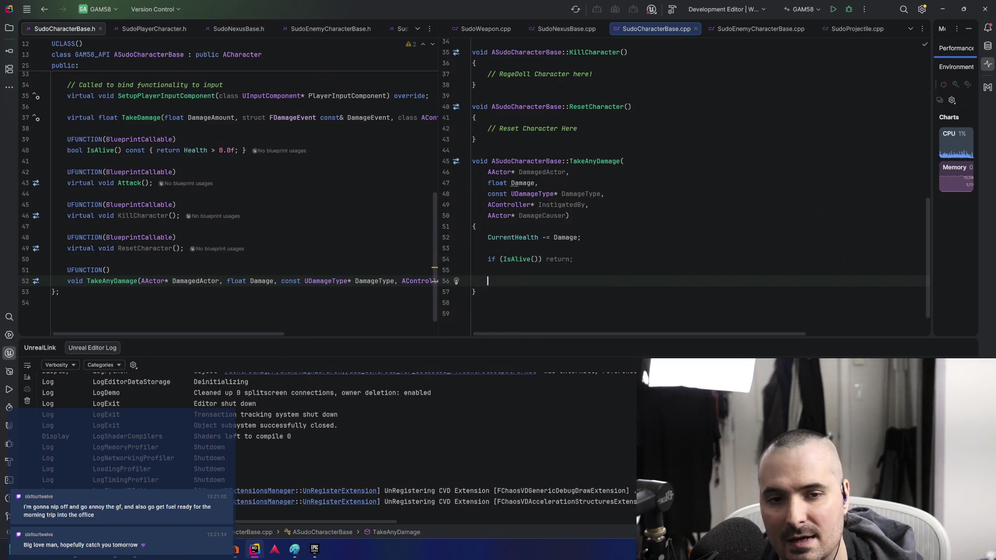
{"action": "type", "text": "KillCh"}
{"action": "key", "text": "Return"}
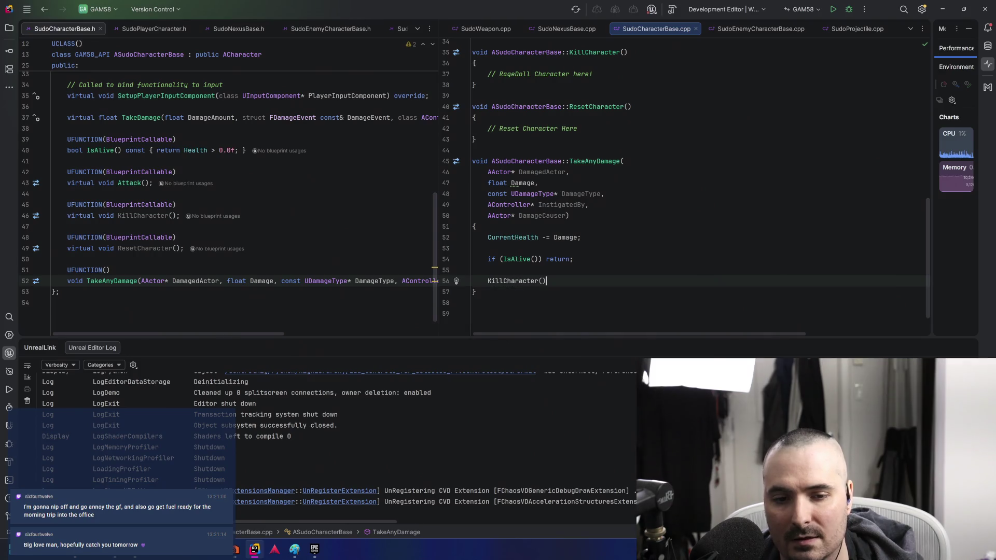
{"action": "type", "text": ";"}
Set a breakpoint on the CurrentHealth -= Damage line (line 52)
{"action": "left_click", "coordinate": [474, 270]}
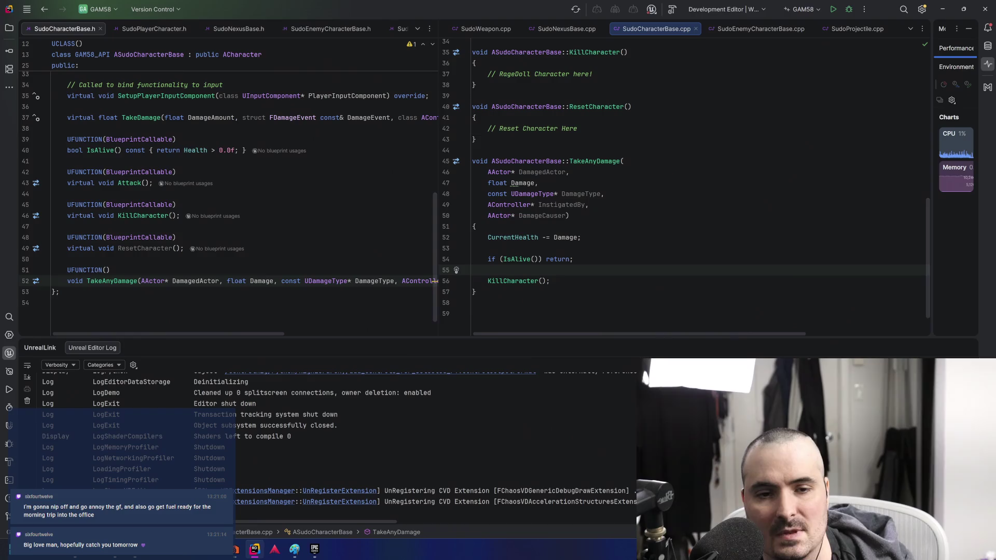
{"action": "key", "text": "Up"}
{"action": "key", "text": "Up"}
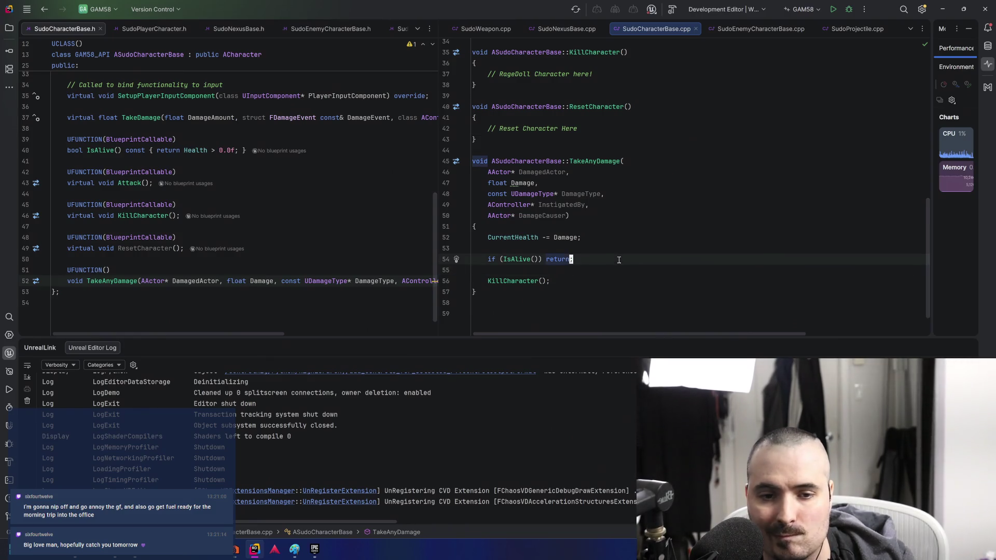
{"action": "left_click", "coordinate": [446, 237]}
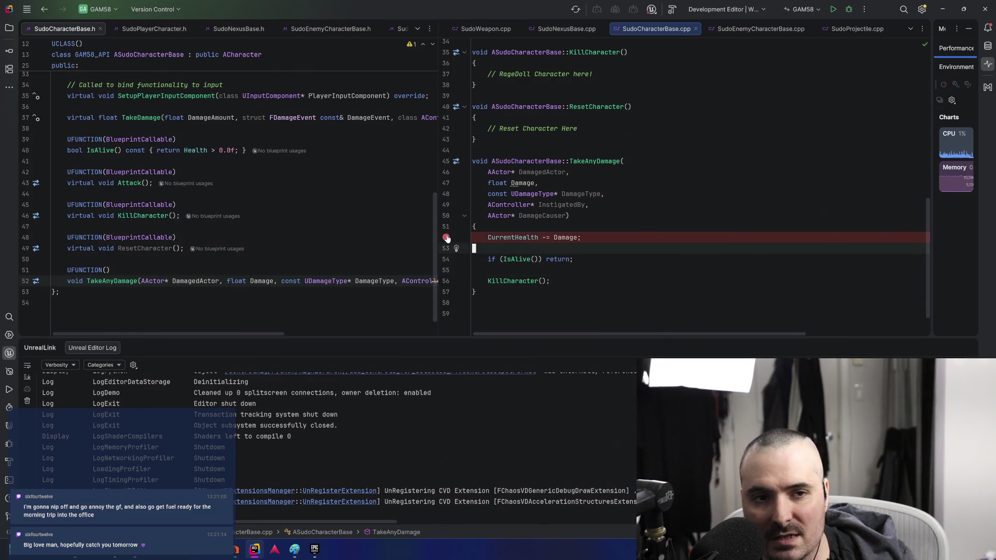
{"action": "left_click", "coordinate": [641, 265]}
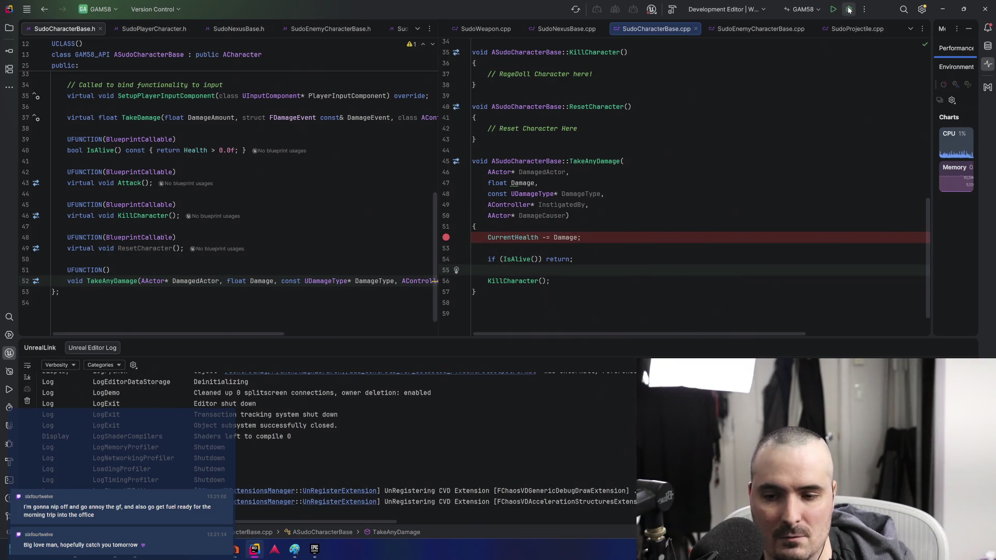